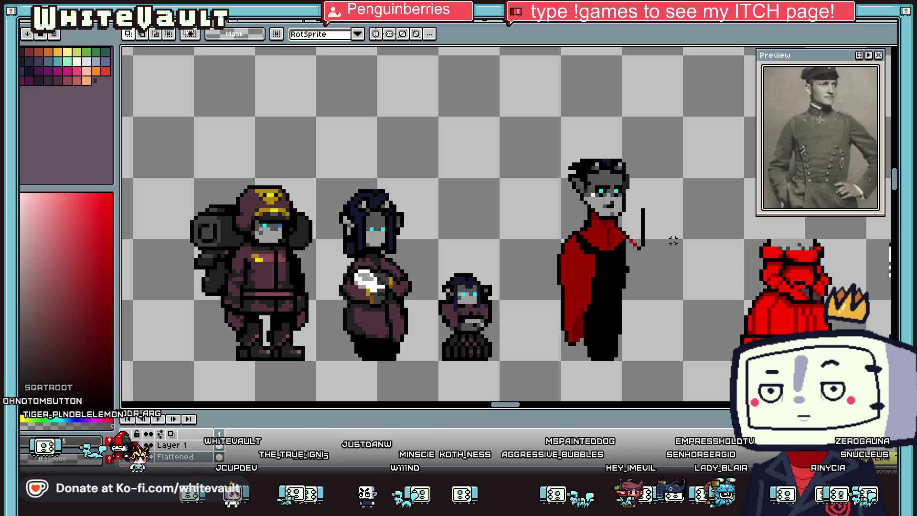
- Draw a long rectangular arm outline extending straight out to the right of the figure
scroll(663, 239, "up", 1)
key("i")
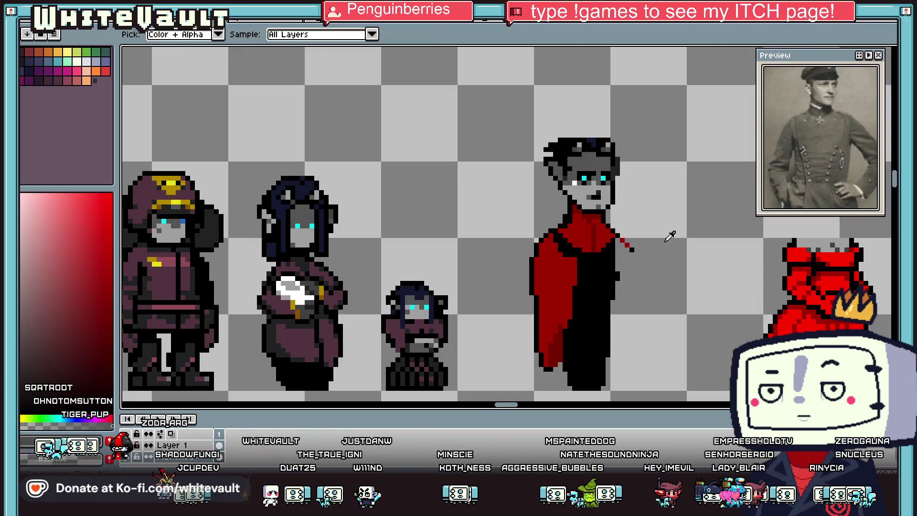
key("b")
scroll(631, 249, "up", 1)
left_click(733, 249, "shift")
left_click(730, 278, "shift")
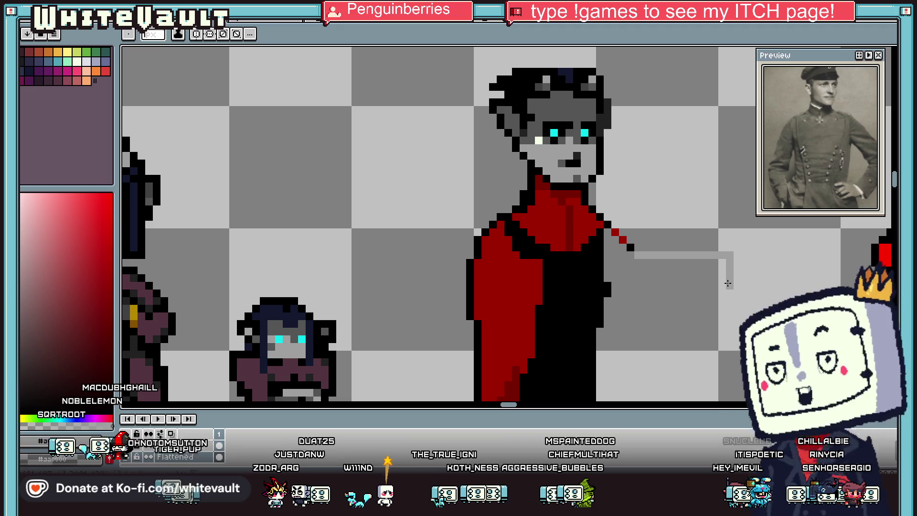
left_click(634, 286, "shift")
- Eyedrop black from the artwork to outline the new arm
scroll(612, 280, "up", 1)
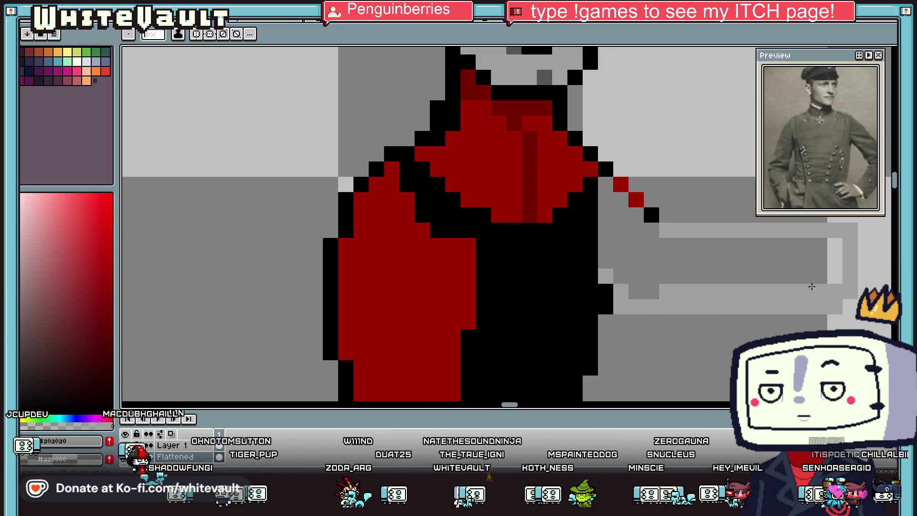
scroll(784, 281, "down", 3)
key("i")
left_click(765, 266)
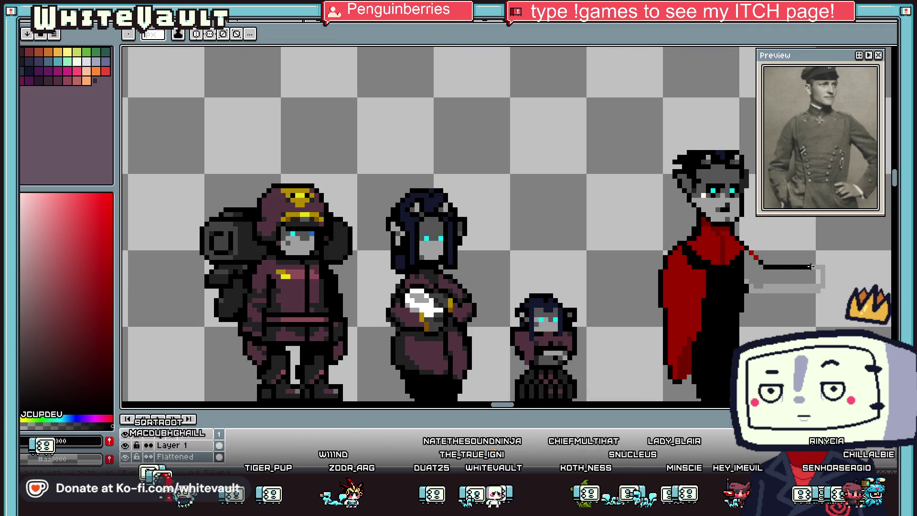
scroll(820, 271, "up", 1)
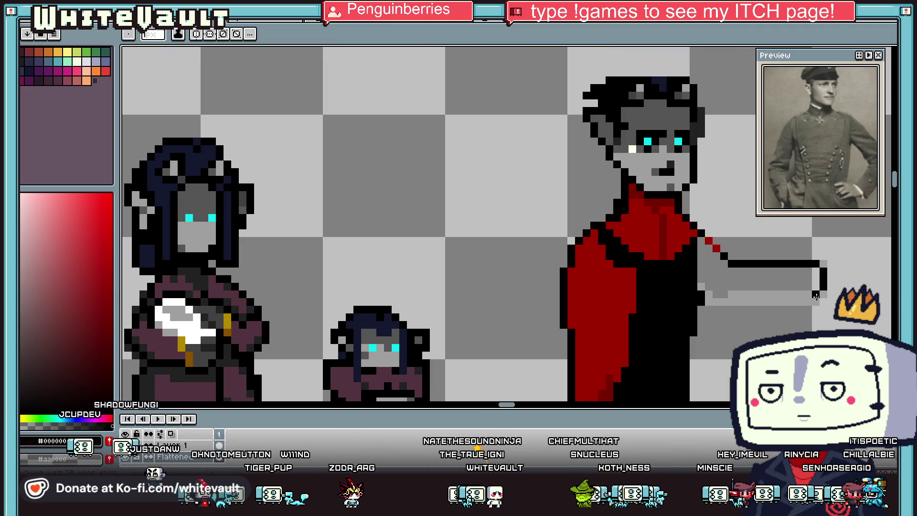
key("i")
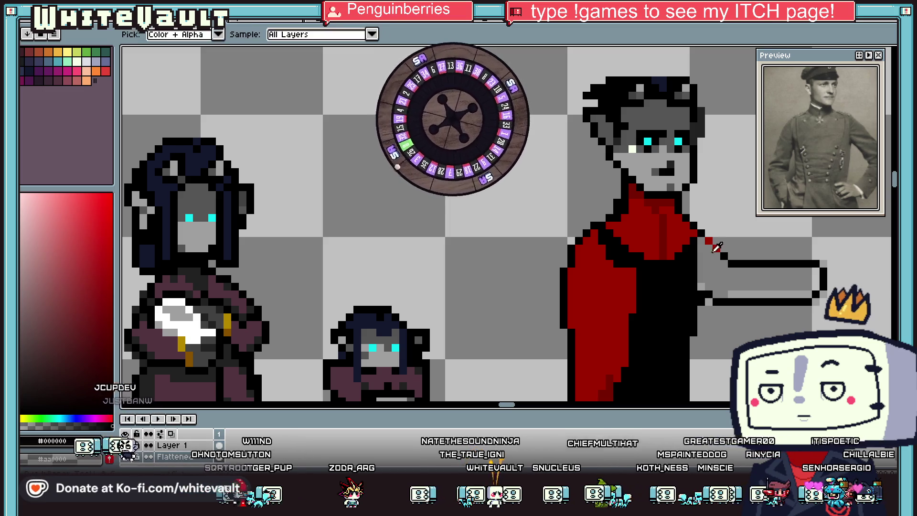
scroll(745, 281, "down", 3)
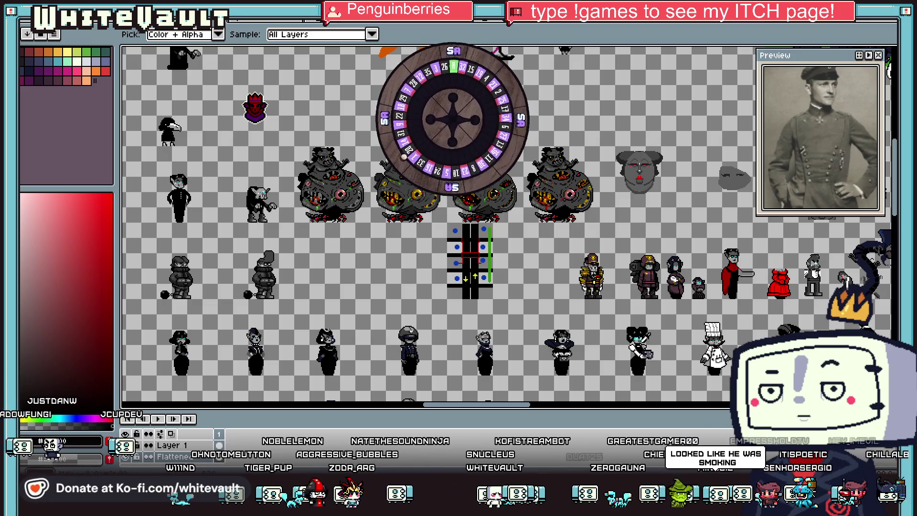
left_click_drag(511, 407, 522, 408)
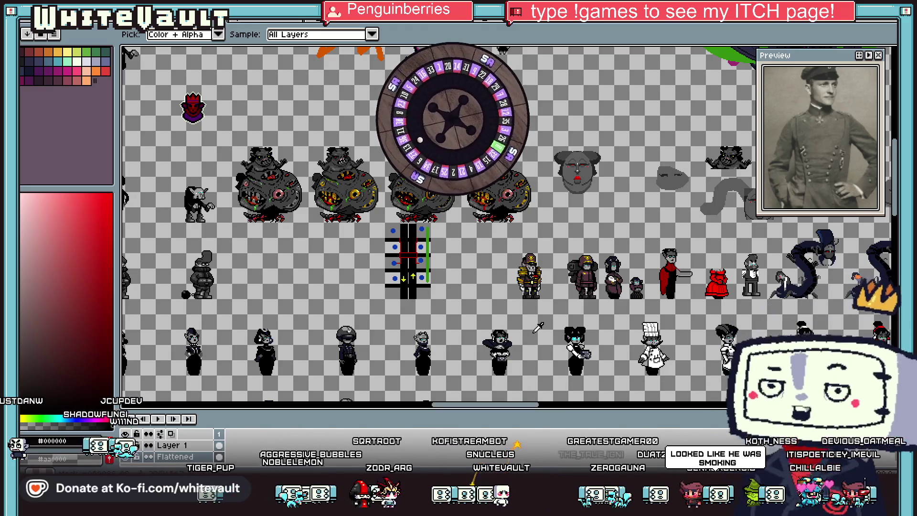
scroll(697, 299, "up", 2)
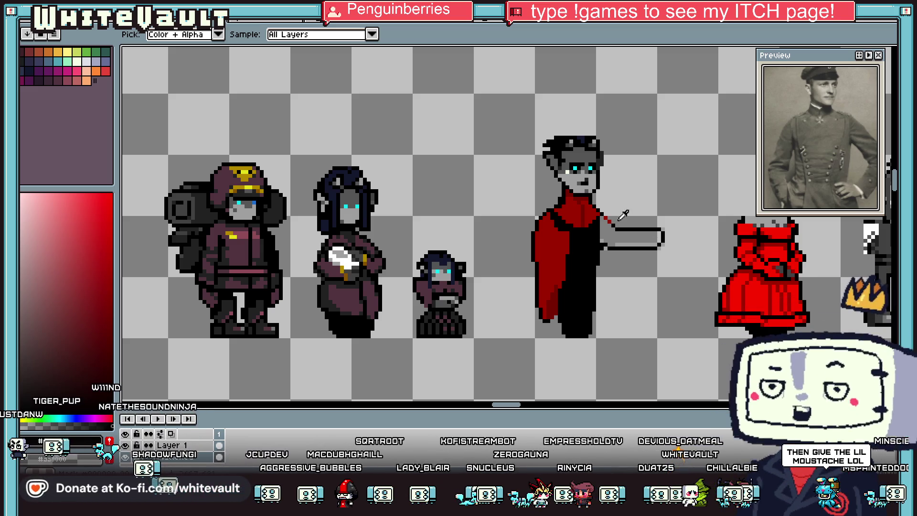
key("m")
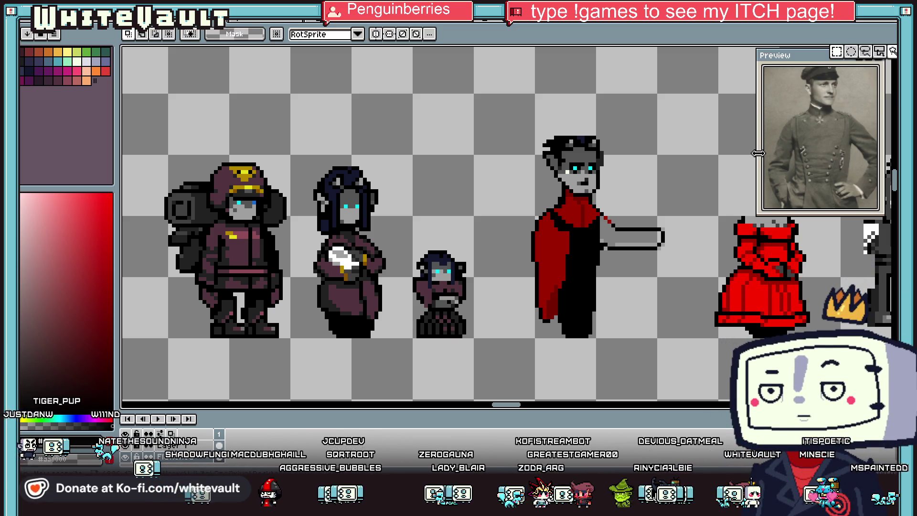
- Select and delete the end of the straight arm and the small rectangle
left_click_drag(702, 201, 673, 249)
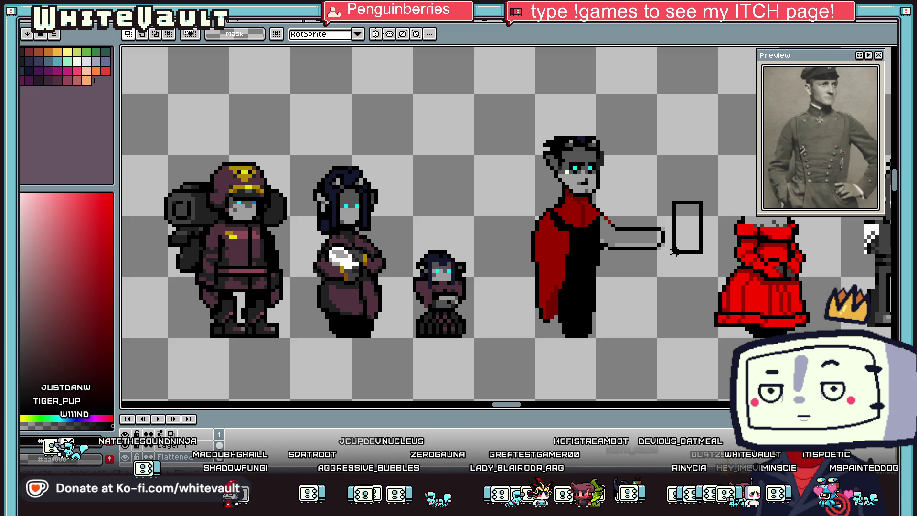
left_click_drag(703, 200, 617, 276)
key("Delete")
- Draw a black outline for the raised, bent forearm, undoing a stray segment
scroll(635, 241, "up", 1)
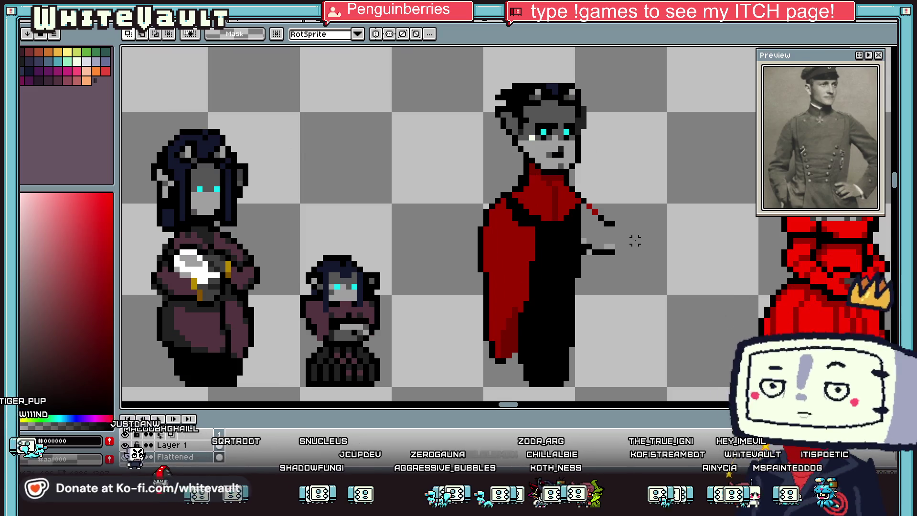
key("i")
key("b")
key("i")
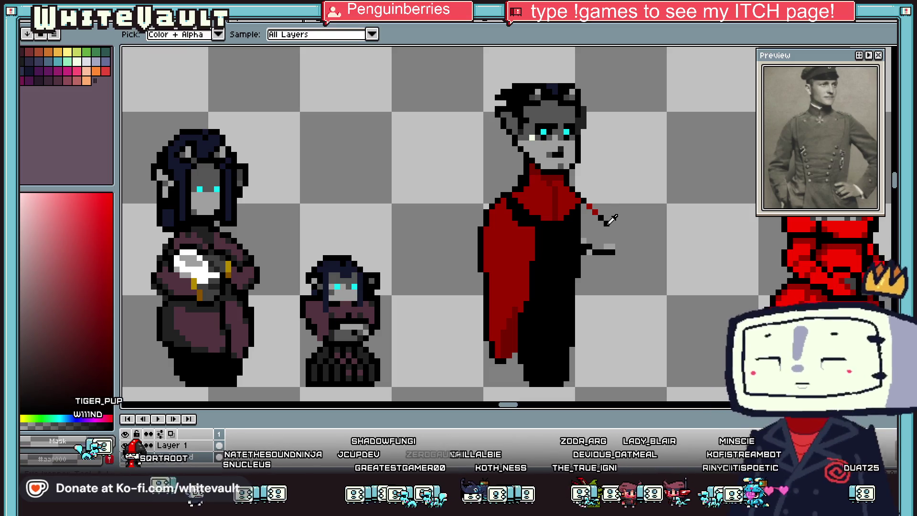
key("b")
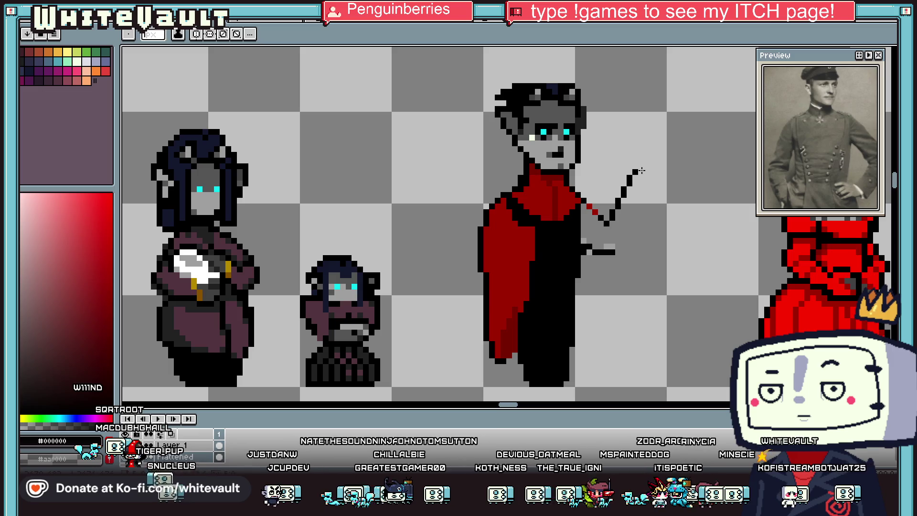
scroll(640, 177, "up", 1)
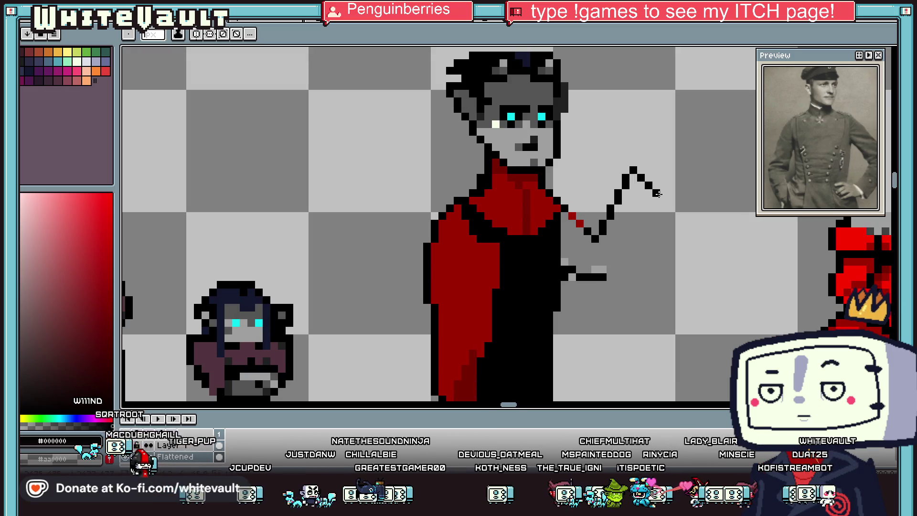
left_click_drag(656, 201, 610, 291)
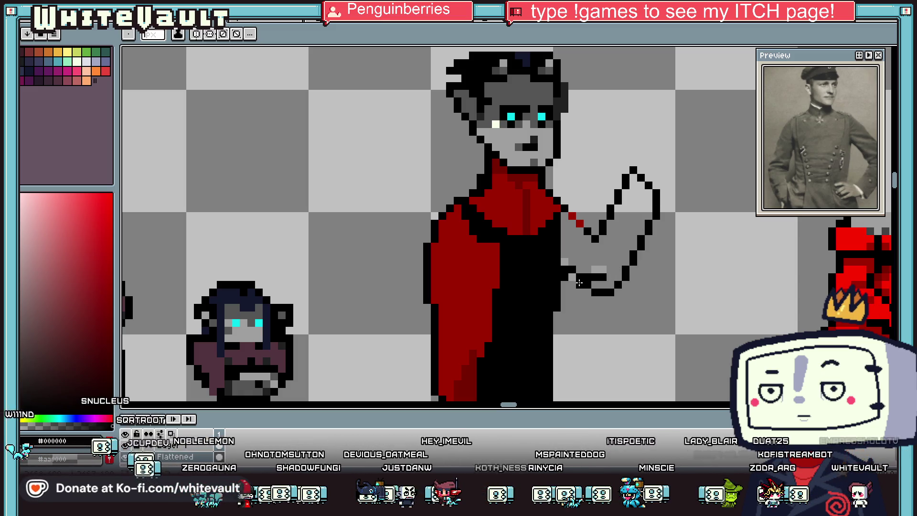
key("ctrl+z")
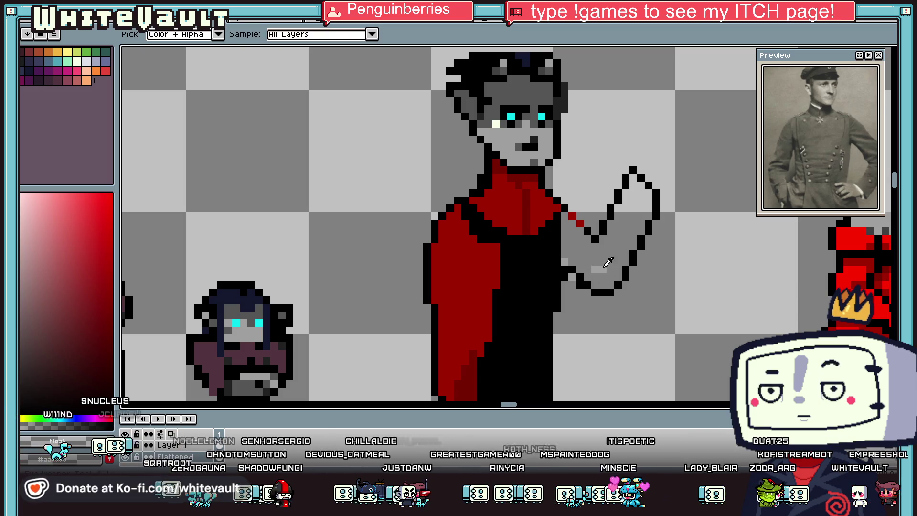
- Bucket-fill the raised arm with red
key("g")
left_click(575, 228)
scroll(576, 229, "down", 3)
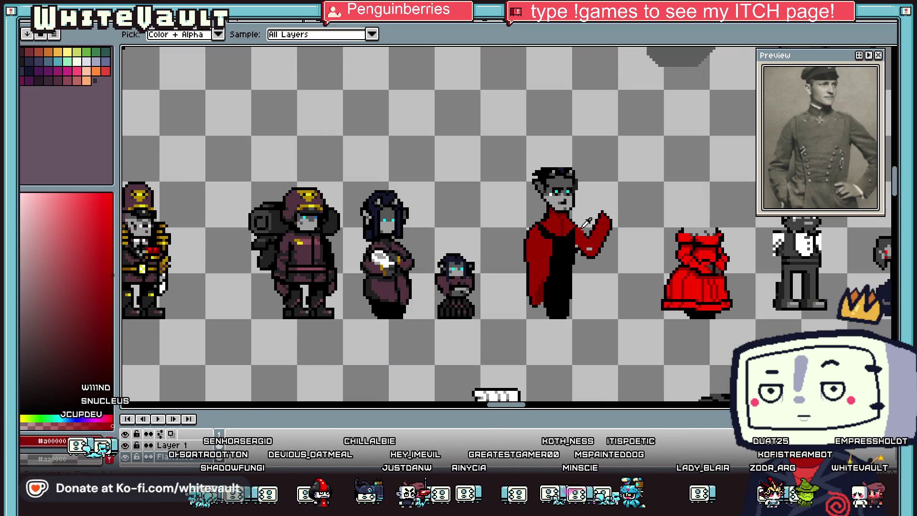
scroll(577, 225, "up", 4)
left_click_drag(577, 225, 594, 246)
left_click(487, 231, "alt")
left_click(576, 306)
left_click(564, 290)
left_click_drag(594, 321, 639, 366)
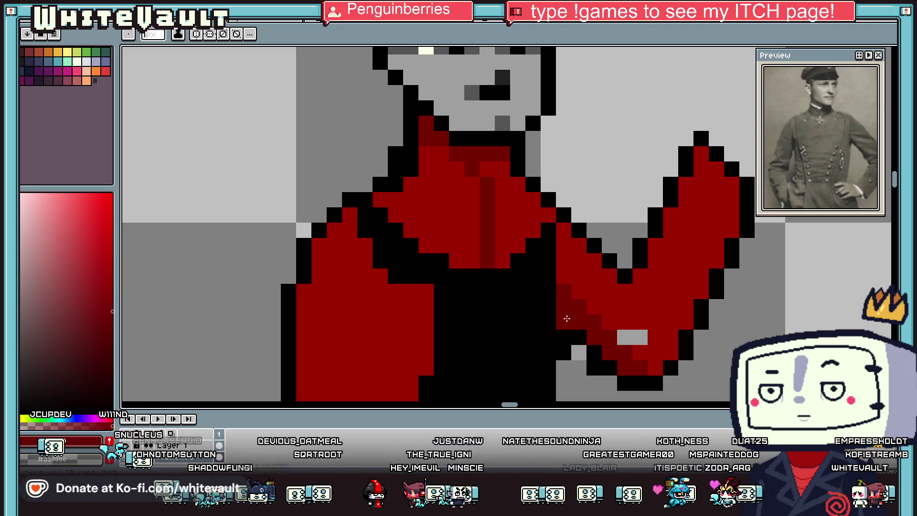
left_click(567, 318)
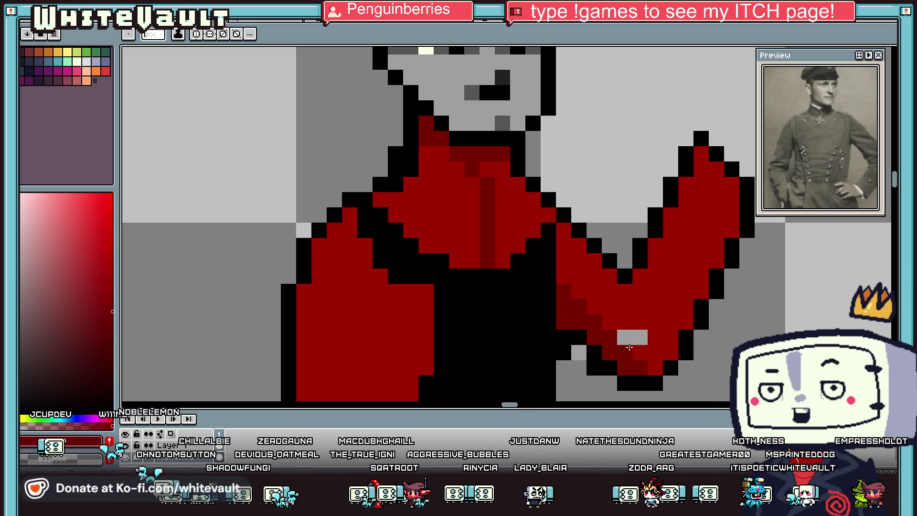
left_click(636, 349)
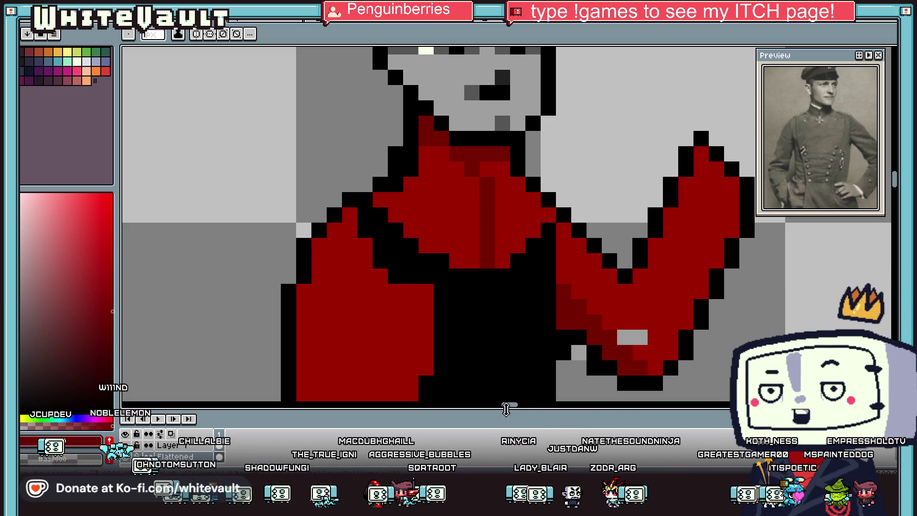
key("ctrl+z")
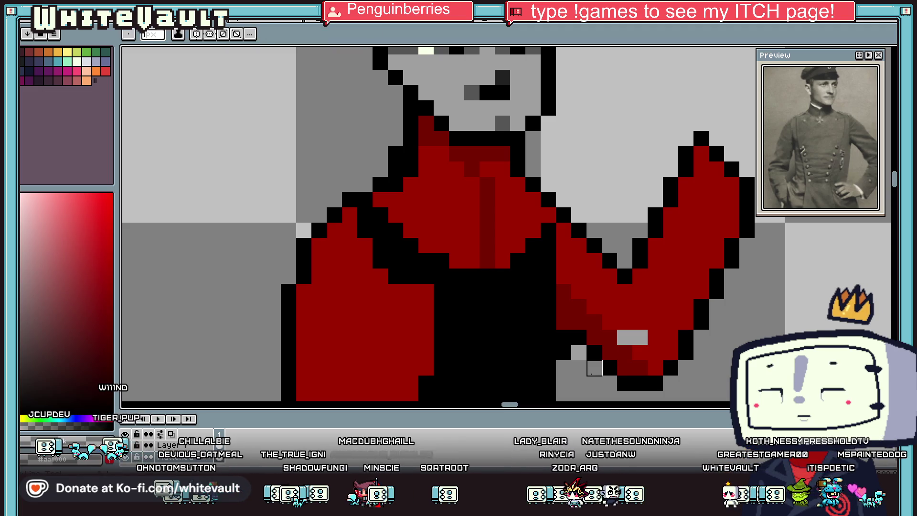
scroll(564, 326, "down", 3)
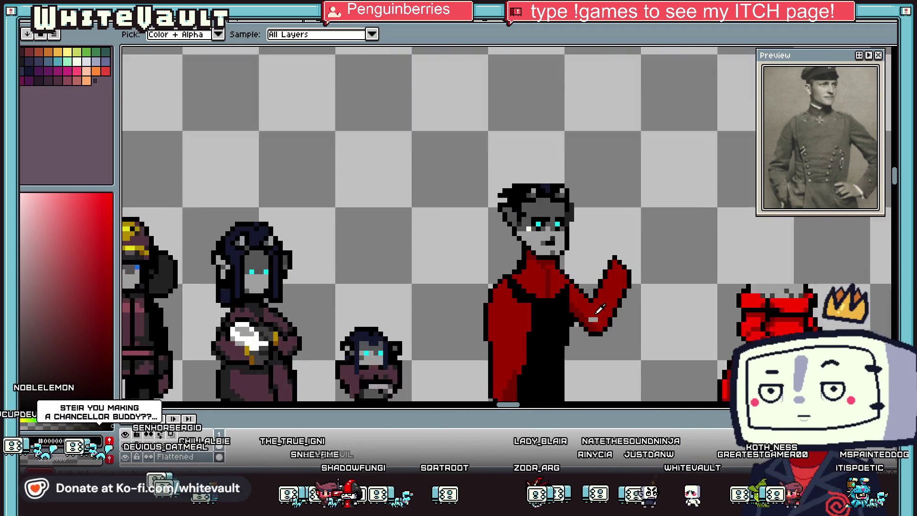
scroll(593, 321, "up", 2)
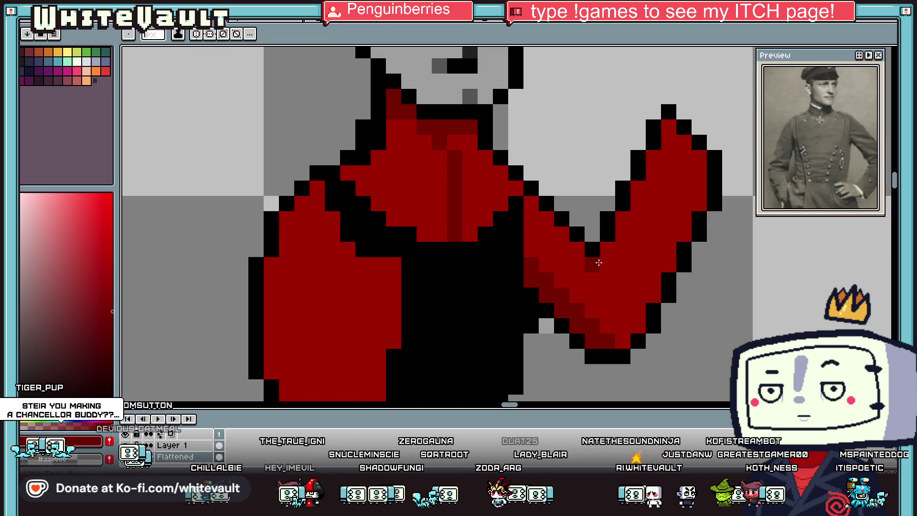
key("i")
scroll(597, 268, "down", 3)
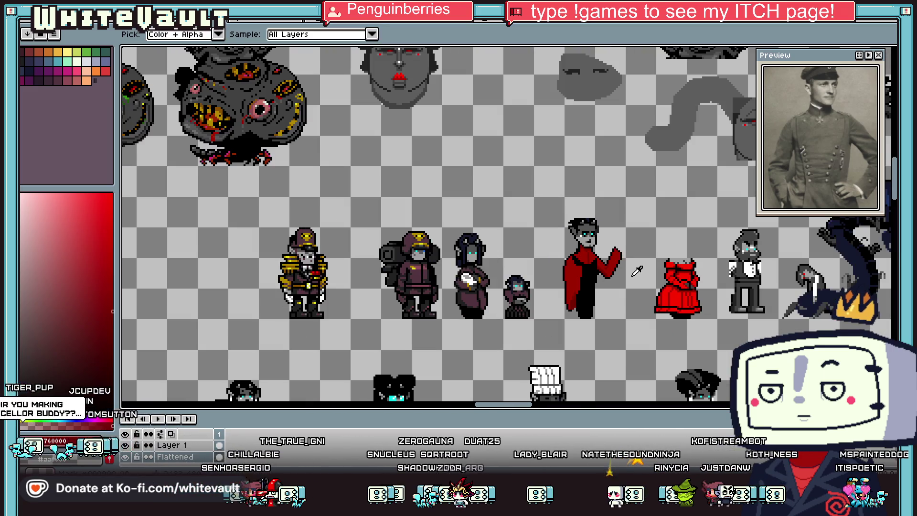
scroll(612, 247, "up", 2)
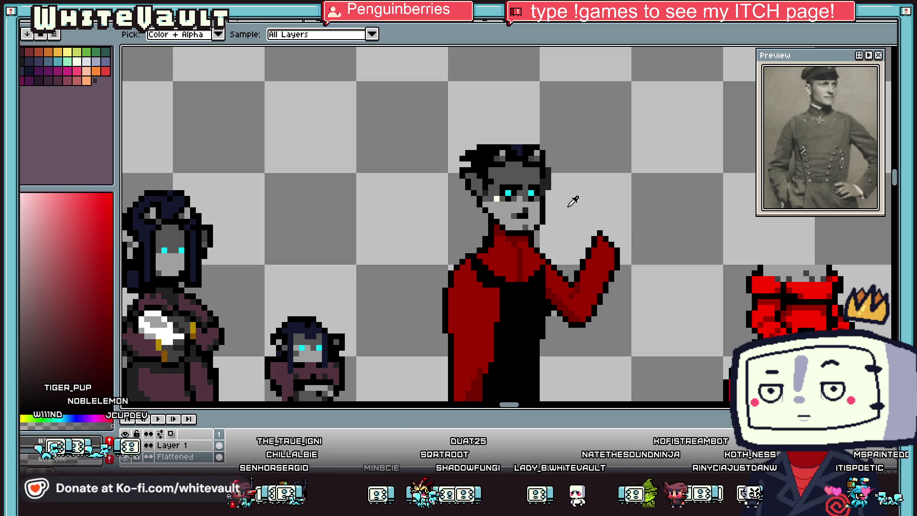
scroll(573, 215, "down", 1)
scroll(587, 248, "up", 2)
scroll(580, 257, "down", 3)
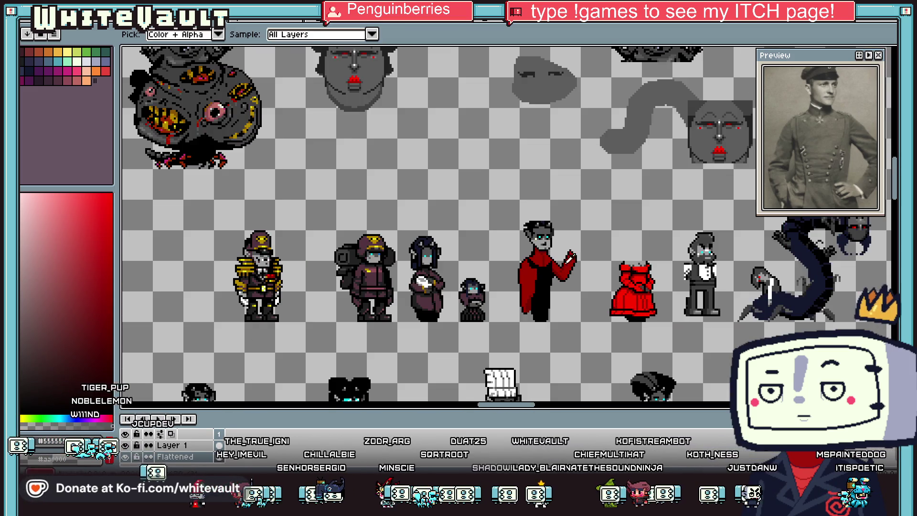
- Magic-wand select the general's gold epaulette and move it beside the red-caped figure's head
left_click(892, 50)
scroll(249, 284, "up", 3)
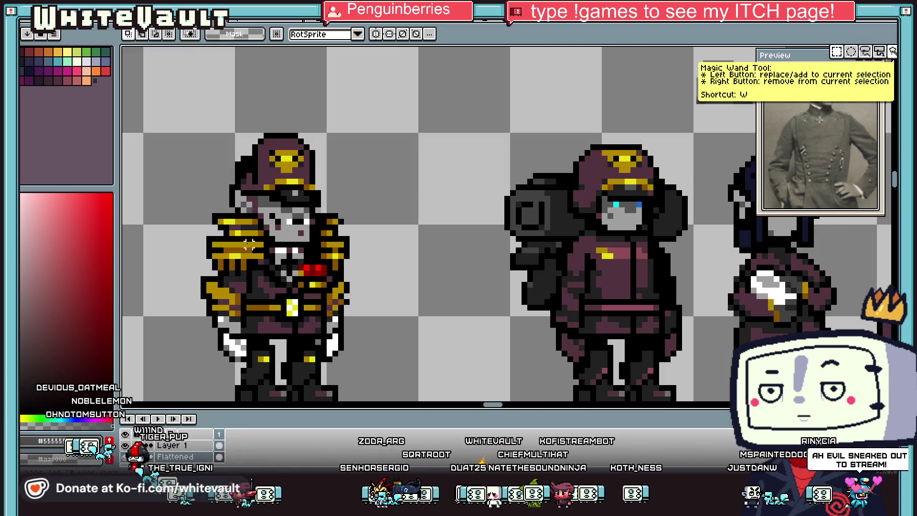
left_click(241, 247)
left_click(204, 262, "shift")
scroll(243, 263, "down", 3)
mouse_move(243, 263)
left_mouse_down()
mouse_move(561, 239)
mouse_move(664, 246)
left_mouse_up()
scroll(664, 247, "up", 3)
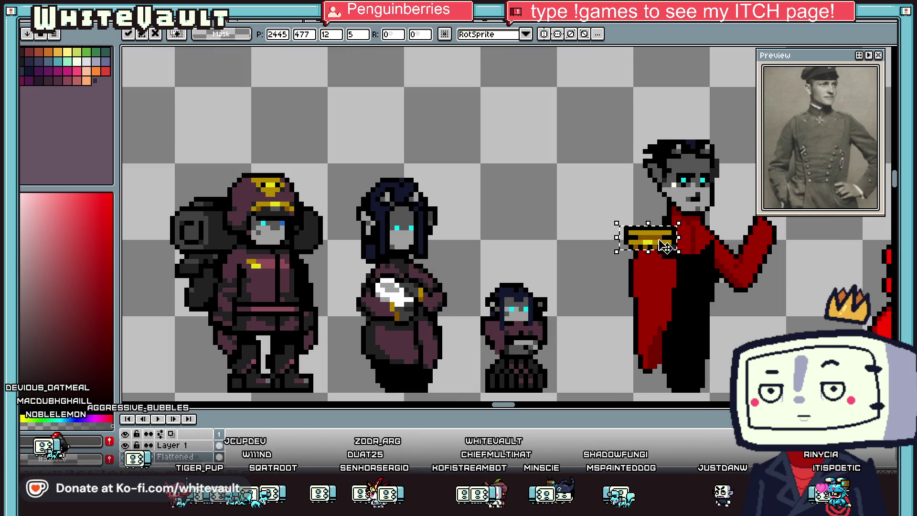
scroll(663, 247, "down", 2)
scroll(744, 232, "up", 2)
left_click_drag(577, 257, 536, 234)
scroll(537, 234, "down", 2)
key("ctrl+d")
- Box-select the gold epaulette and set it down at the figure's neck
scroll(274, 253, "up", 2)
scroll(275, 253, "up", 3)
mouse_move(225, 223)
left_mouse_down()
mouse_move(298, 273)
mouse_move(461, 258)
mouse_move(549, 215)
mouse_move(579, 168)
mouse_move(521, 224)
left_mouse_up()
left_click(292, 254)
scroll(293, 254, "down", 2)
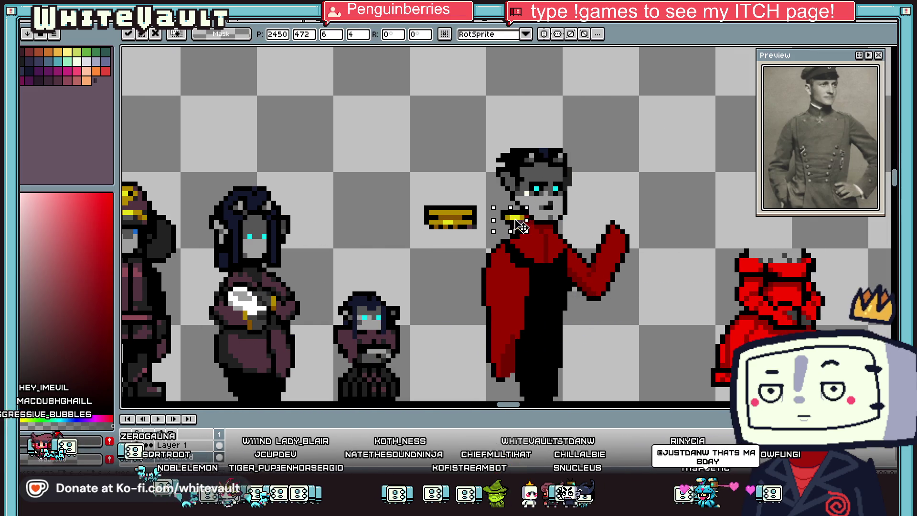
scroll(520, 225, "down", 2)
key("ctrl+d")
- Paste a second copy of the gold epaulette and place it
scroll(508, 240, "down", 2)
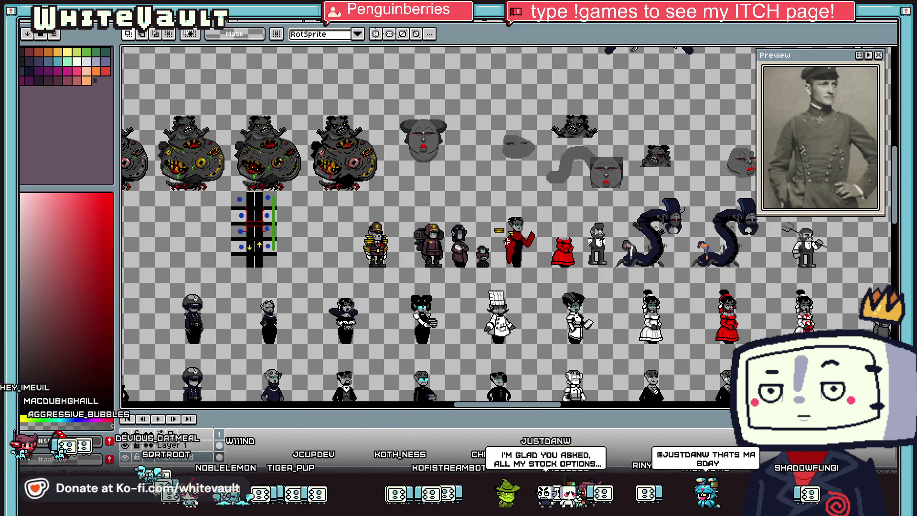
scroll(438, 249, "up", 1)
scroll(430, 248, "down", 1)
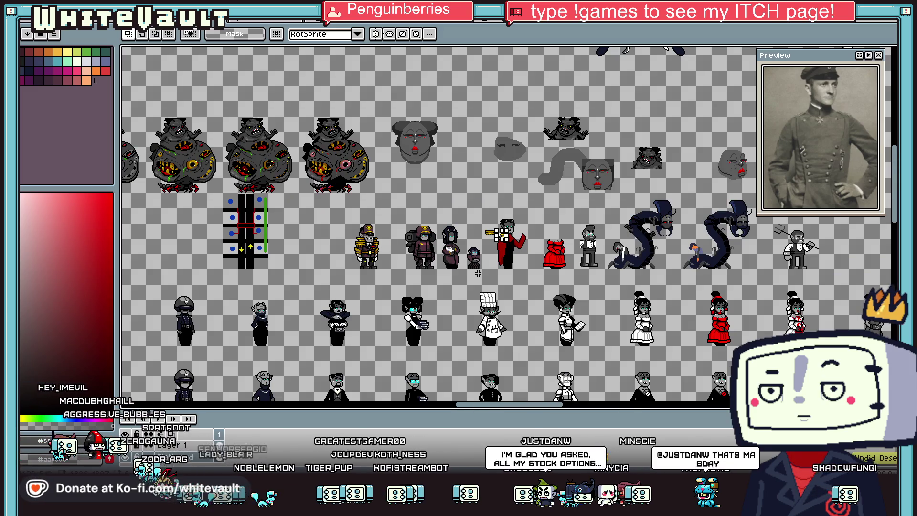
scroll(401, 251, "up", 4)
mouse_move(432, 194)
left_mouse_down()
mouse_move(482, 229)
mouse_move(614, 212)
mouse_move(892, 218)
mouse_move(458, 198)
mouse_move(483, 200)
left_mouse_up()
key("ctrl+v")
scroll(516, 220, "down", 3)
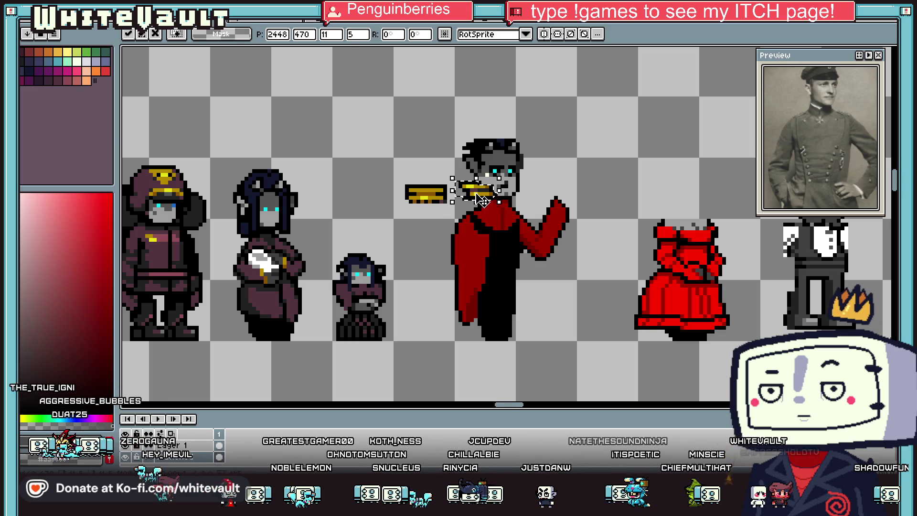
scroll(483, 201, "up", 2)
key("Return")
scroll(481, 192, "down", 2)
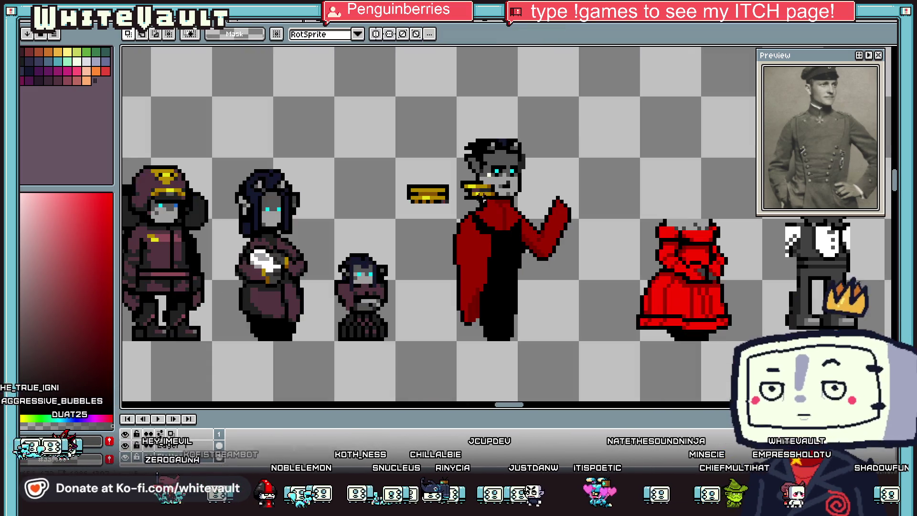
- Recolour and outline the left gold piece at the neck with gold and black pixels
scroll(488, 213, "up", 2)
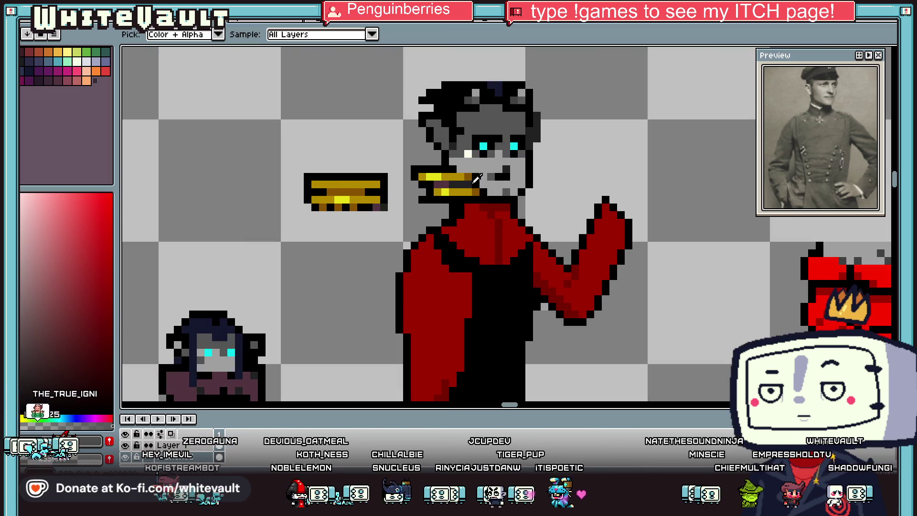
key("b")
key("i")
left_click(465, 172)
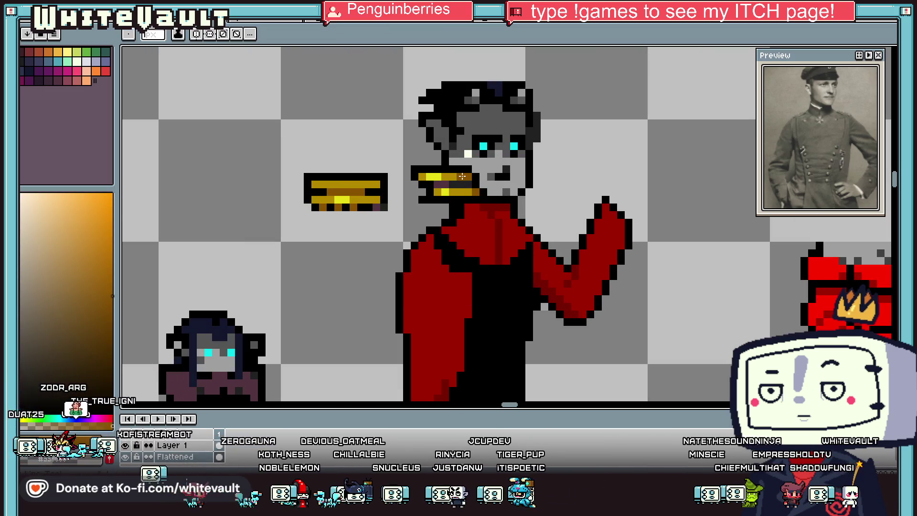
scroll(468, 174, "up", 2)
left_click(487, 184)
key("b")
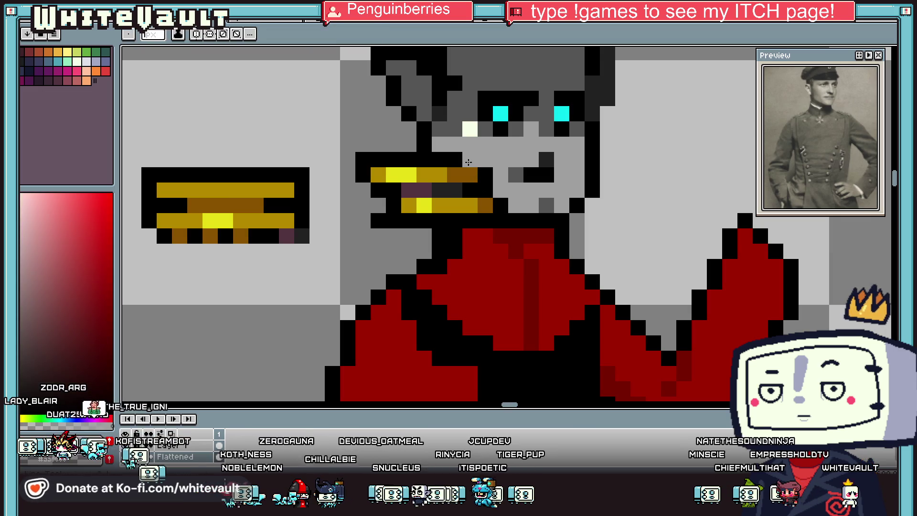
left_click(485, 205, "alt")
left_click(470, 204)
left_click(470, 190, "alt")
left_click(485, 205)
left_click(470, 175)
left_click(479, 178)
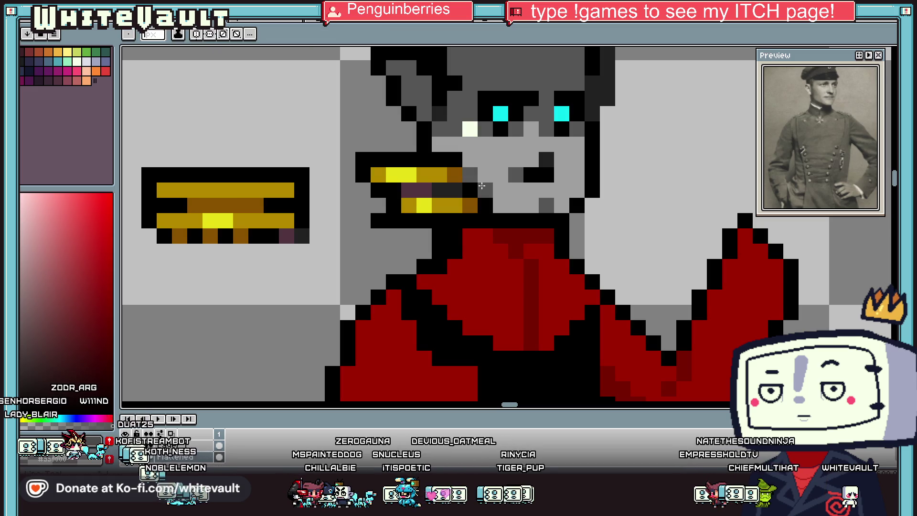
scroll(530, 190, "down", 3)
- Outline and shade the right collar piece by the jaw, adding a black pixel on the chest
scroll(573, 187, "up", 2)
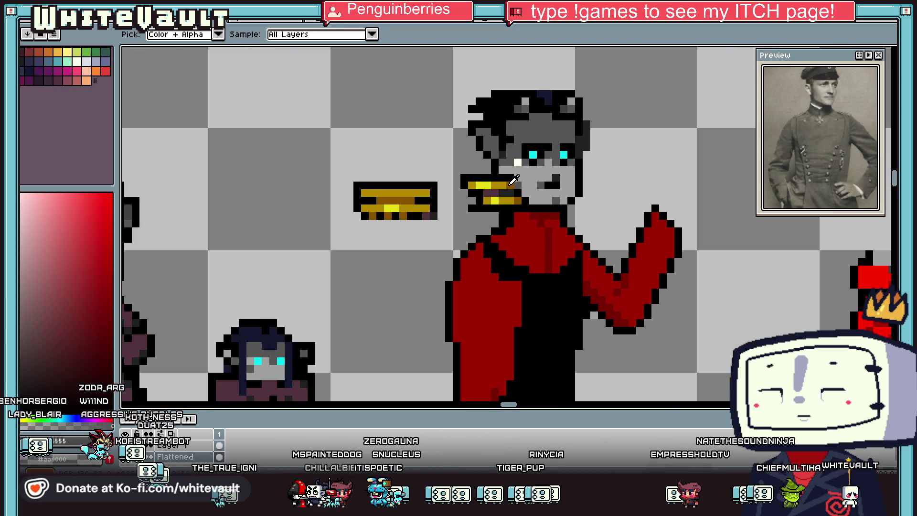
left_click(593, 185)
left_click(579, 175, "alt")
left_click_drag(586, 178, 593, 177)
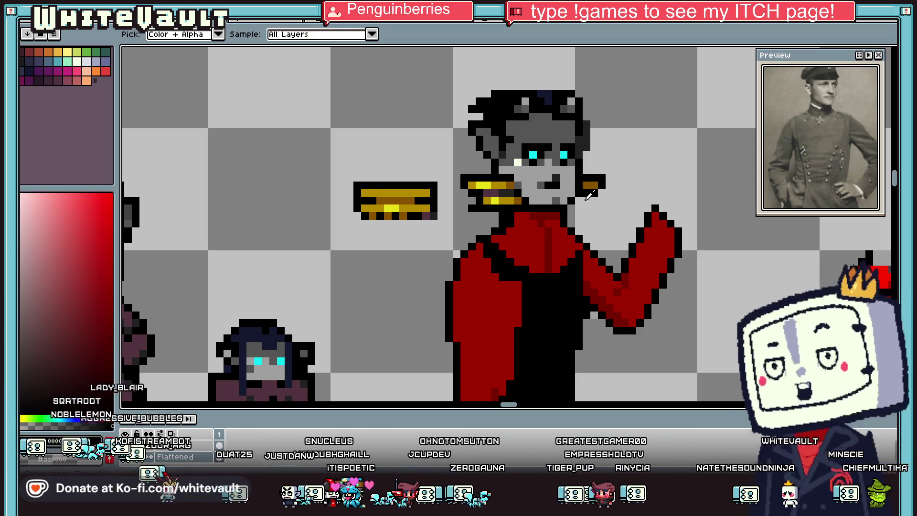
left_click(491, 191, "alt")
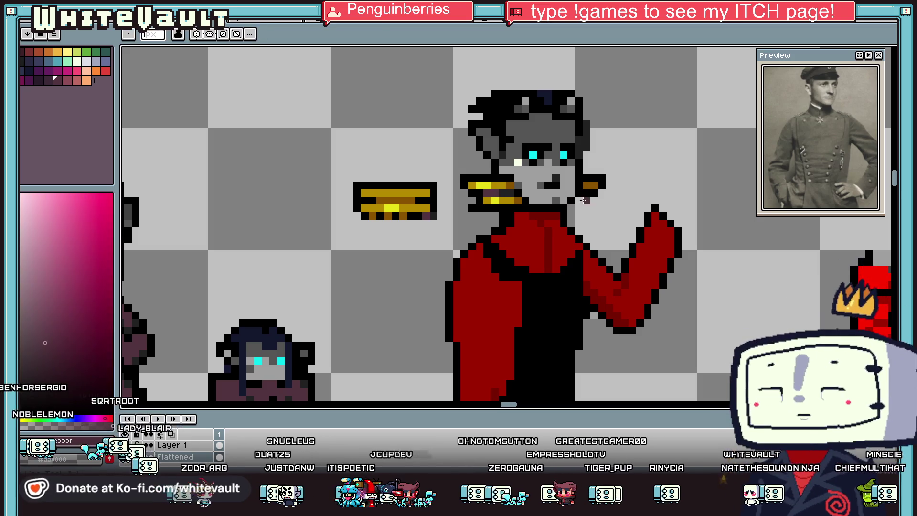
left_click(583, 198)
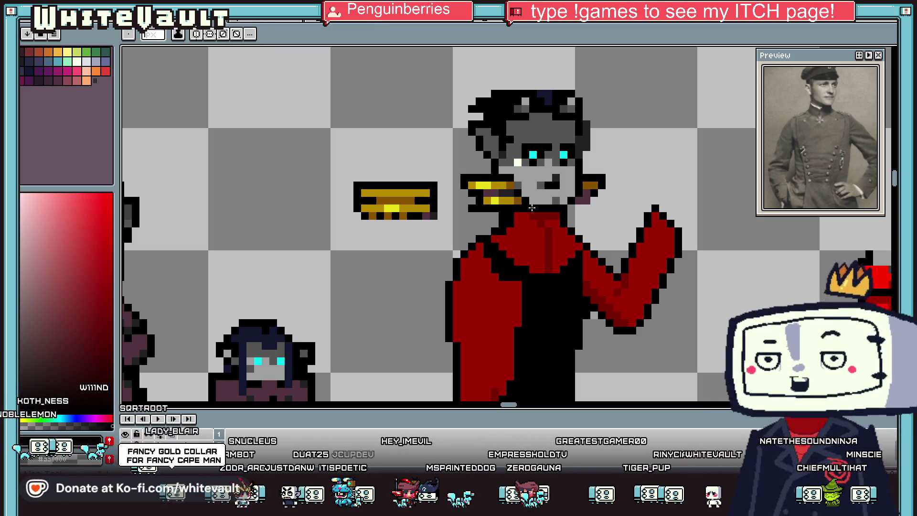
left_click(591, 187, "alt")
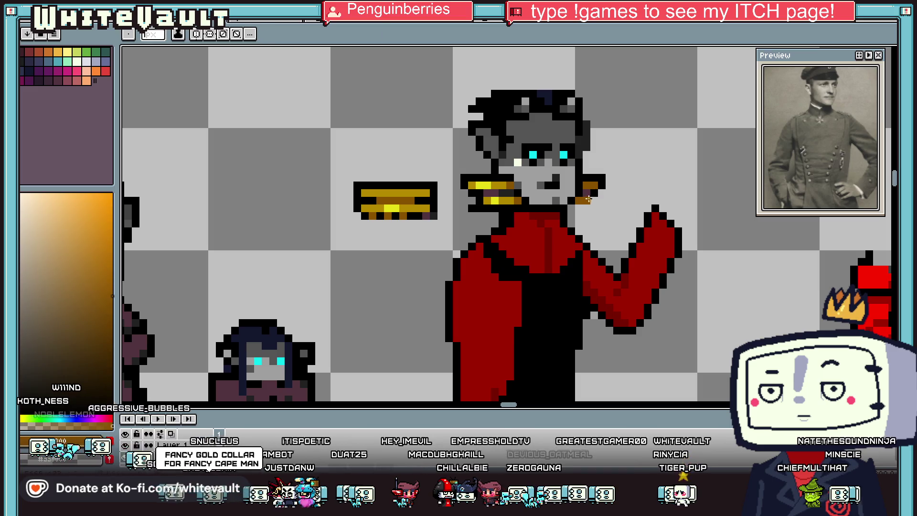
left_click(592, 198, "alt")
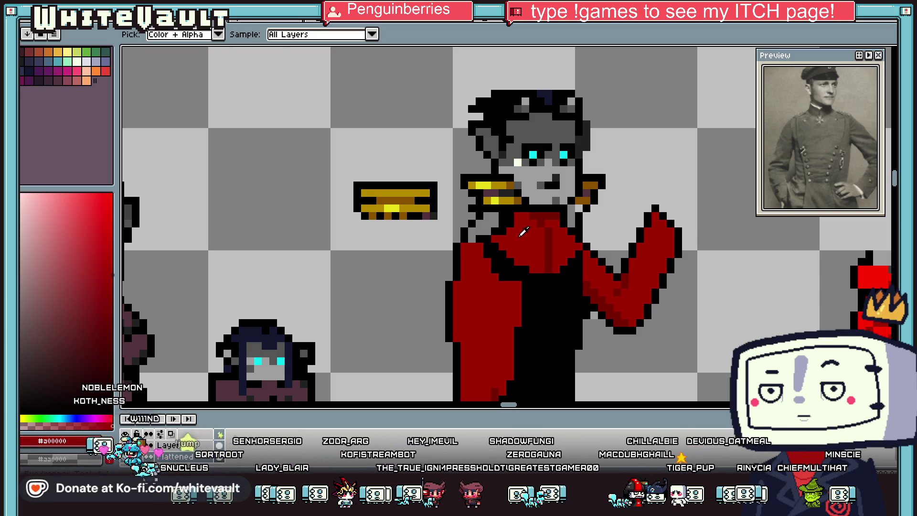
scroll(514, 222, "up", 2)
left_click(538, 252)
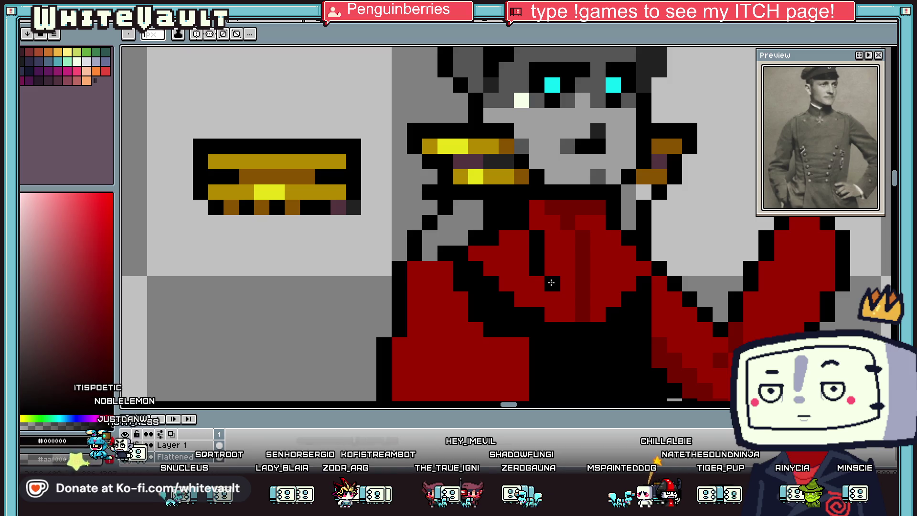
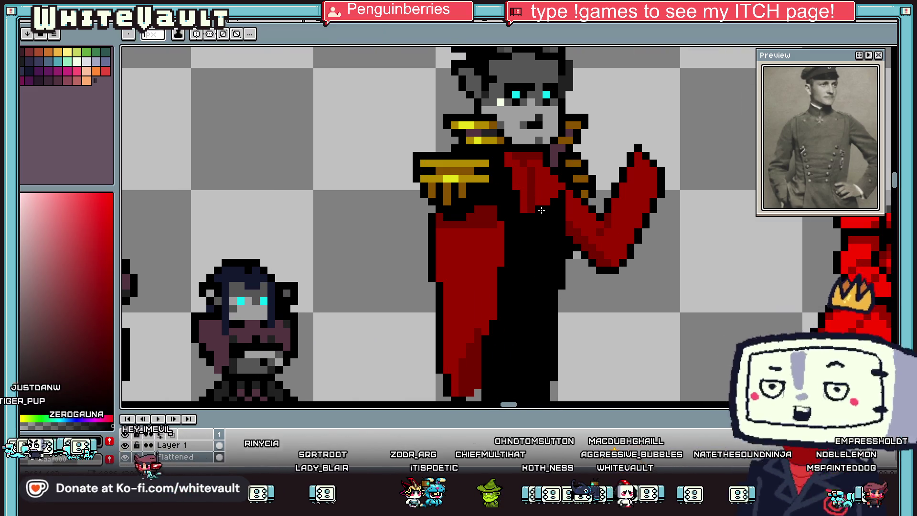
- Paint a vertical red cape column down the black coat below the lapel
left_click(548, 196, "alt")
scroll(549, 234, "up", 1)
mouse_move(557, 210)
left_mouse_down()
mouse_move(555, 277)
mouse_move(530, 316)
mouse_move(523, 358)
mouse_move(535, 206)
mouse_move(543, 216)
left_mouse_up()
key("g")
key("b")
left_click(559, 210, "alt")
scroll(522, 264, "down", 5)
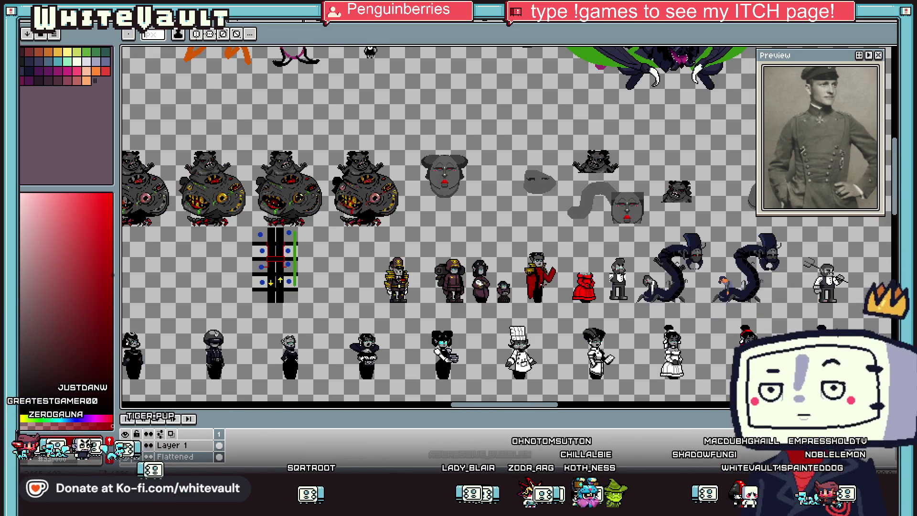
scroll(549, 293, "up", 3)
key("v")
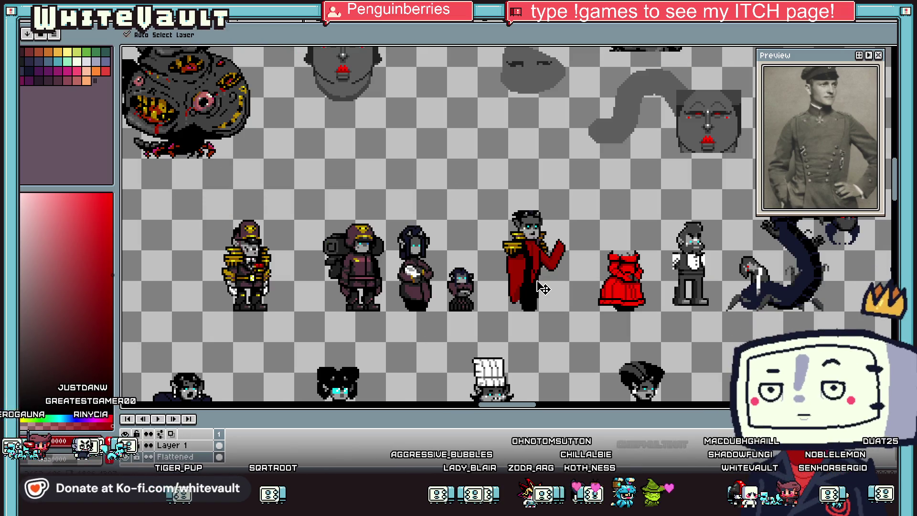
key("b")
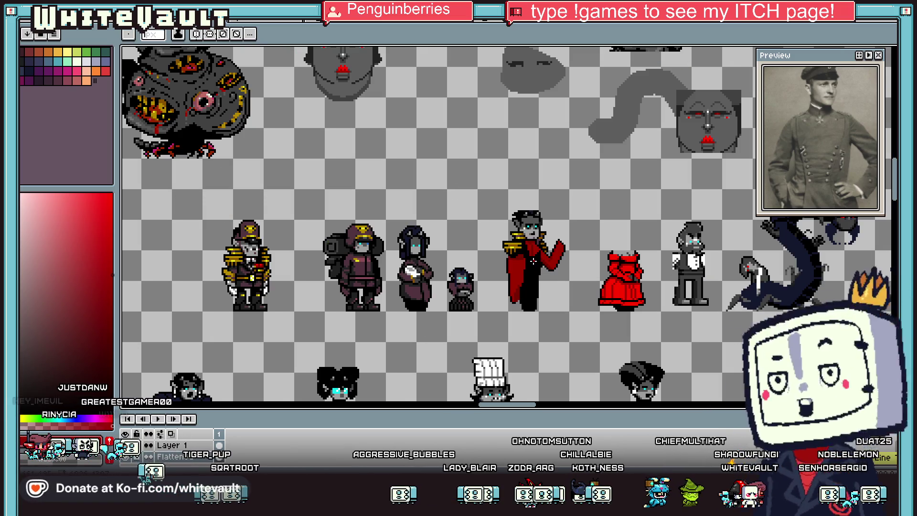
scroll(517, 260, "up", 3)
- Sample the cape red from the sprite and keep extending the cape over the coat
left_click(495, 254, "alt")
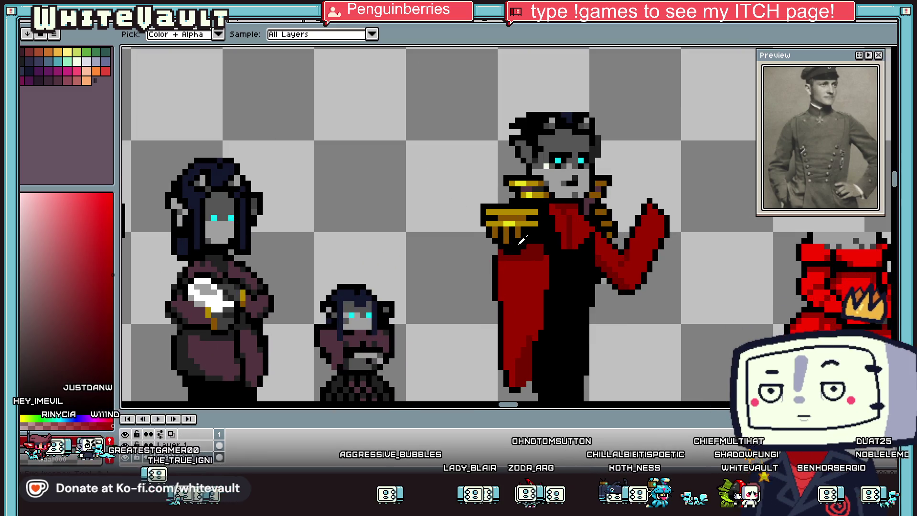
scroll(487, 259, "down", 3)
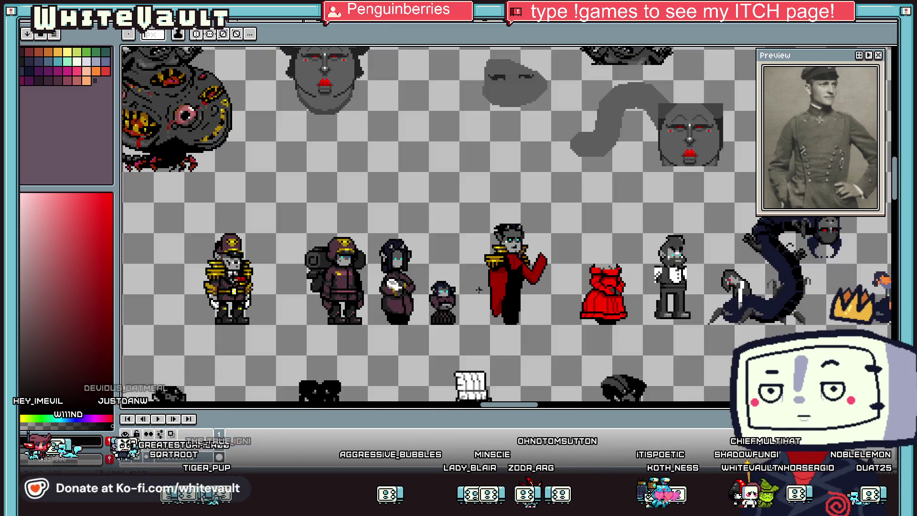
scroll(490, 272, "up", 3)
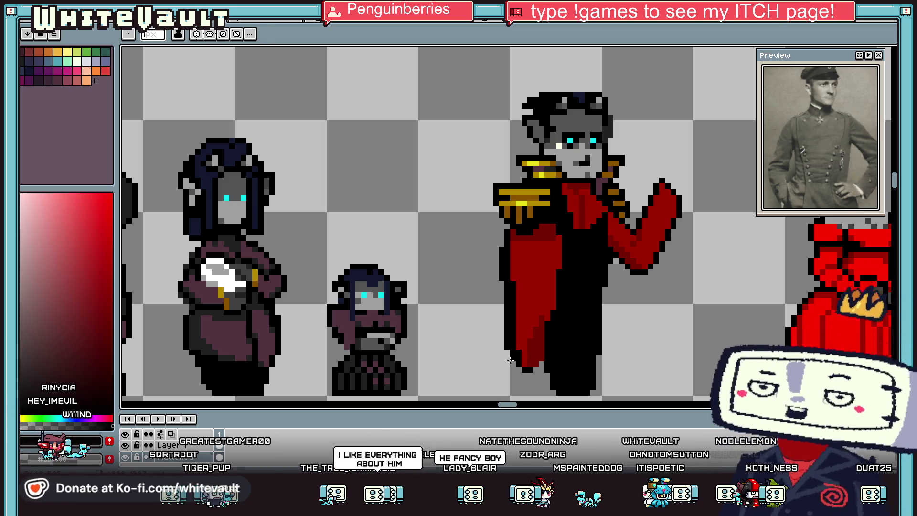
key("i")
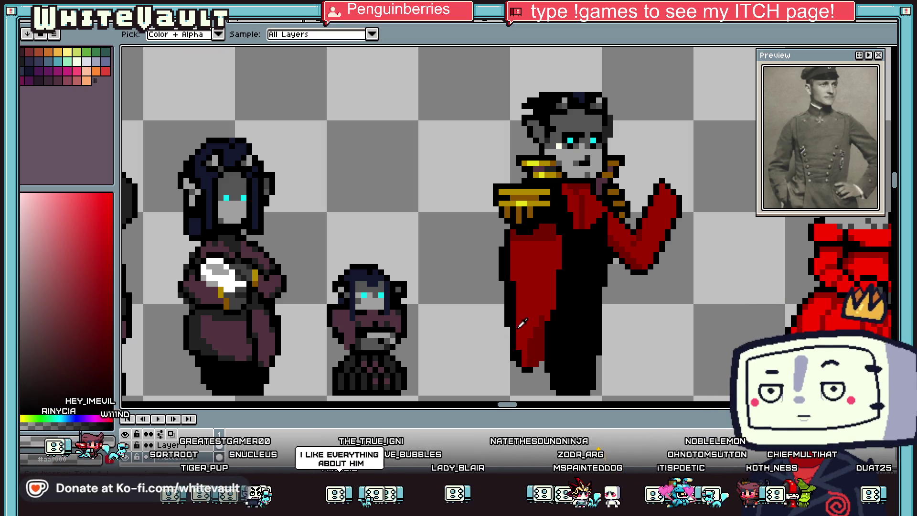
scroll(525, 315, "down", 3)
scroll(543, 277, "up", 3)
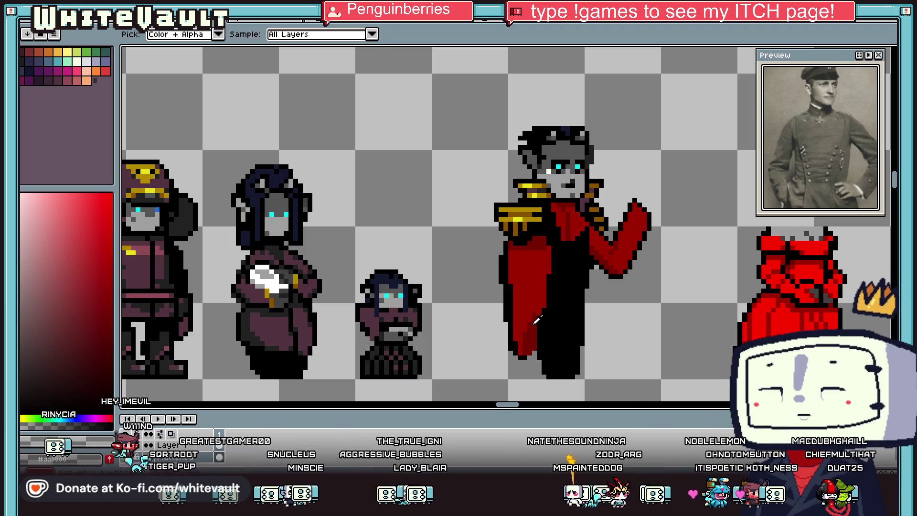
scroll(535, 306, "down", 2)
scroll(521, 277, "up", 3)
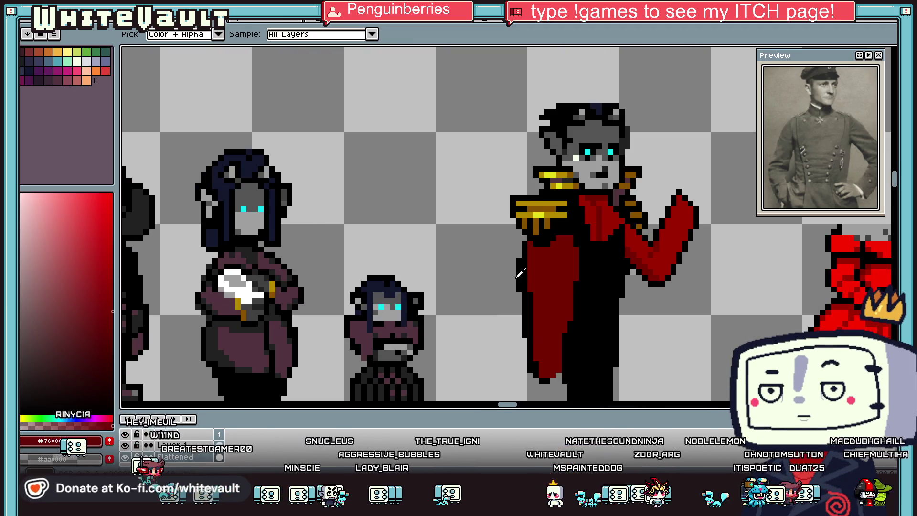
key("b")
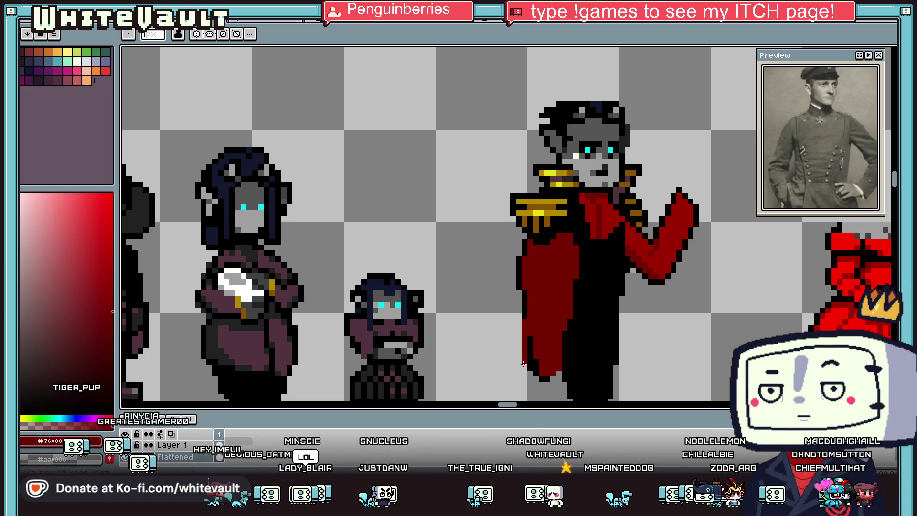
scroll(523, 362, "up", 2)
key("g")
scroll(558, 313, "down", 3)
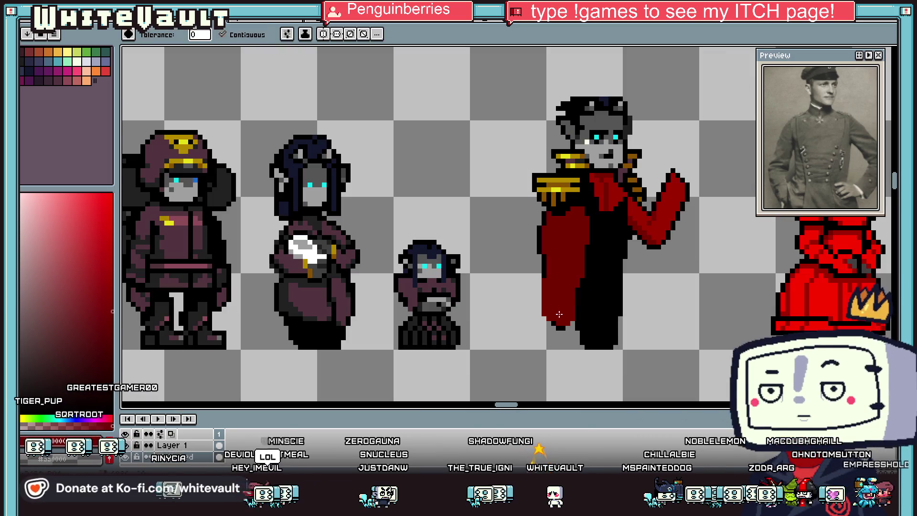
scroll(557, 314, "up", 3)
key("b")
left_click(516, 307, "alt")
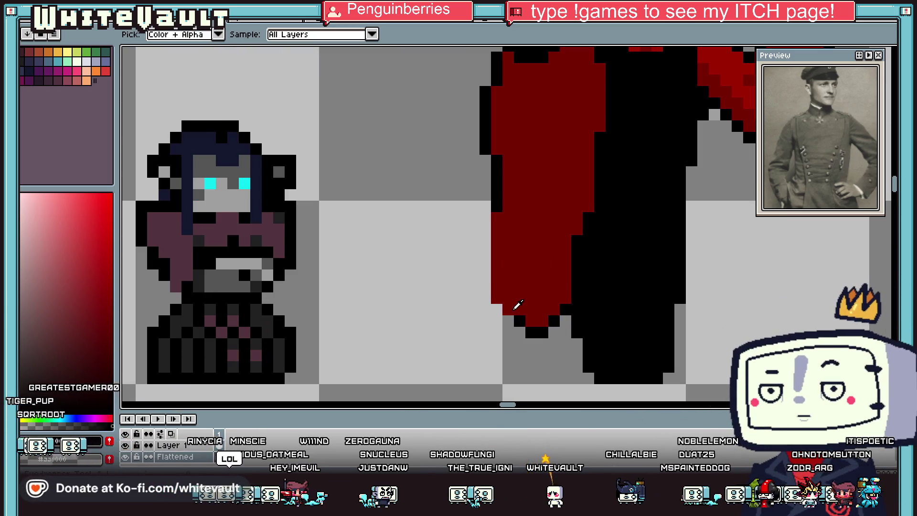
scroll(494, 218, "down", 5)
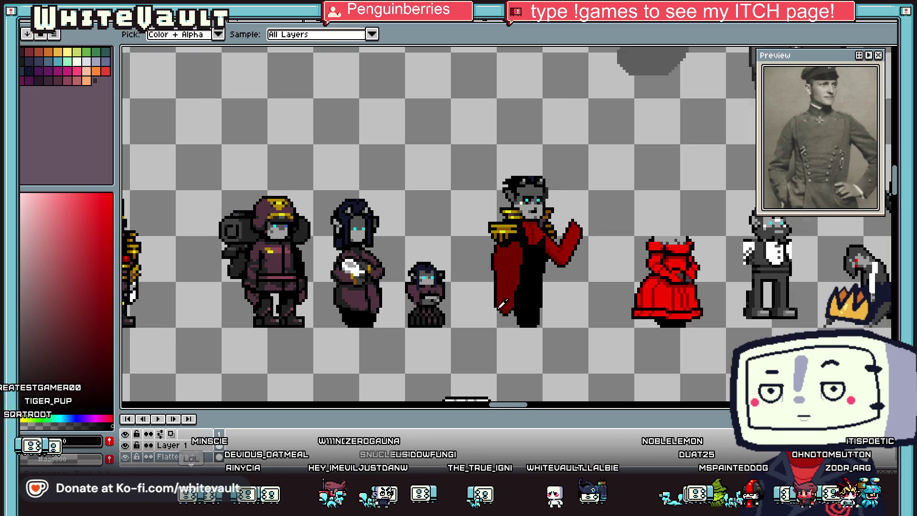
scroll(509, 268, "up", 4)
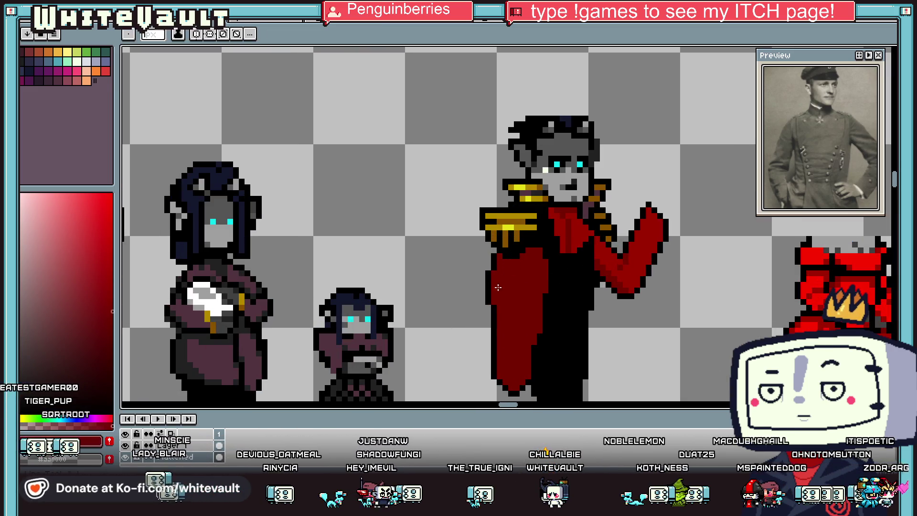
- Select the upper left part of the cape and tilt it outward to the left
key("m")
mouse_move(476, 285)
left_mouse_down()
mouse_move(528, 394)
mouse_move(526, 369)
mouse_move(515, 363)
left_mouse_up()
key("Return")
scroll(636, 210, "down", 3)
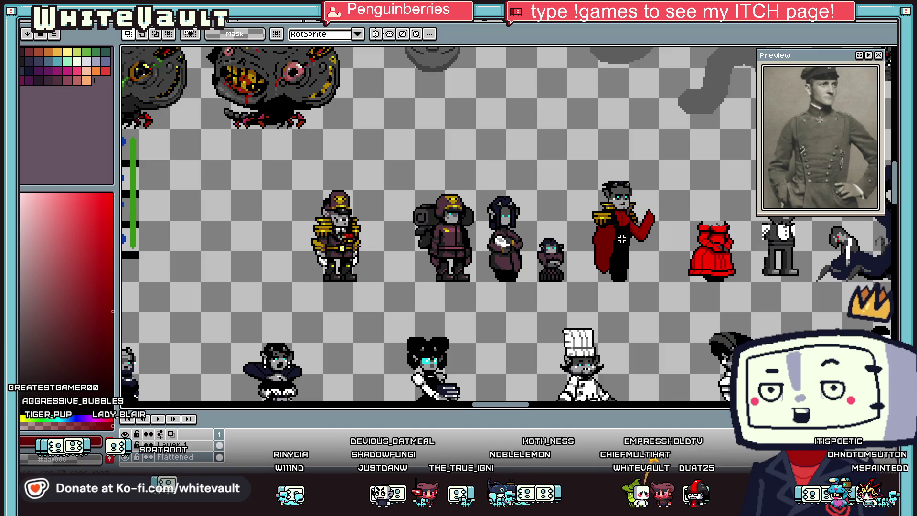
scroll(615, 235, "up", 2)
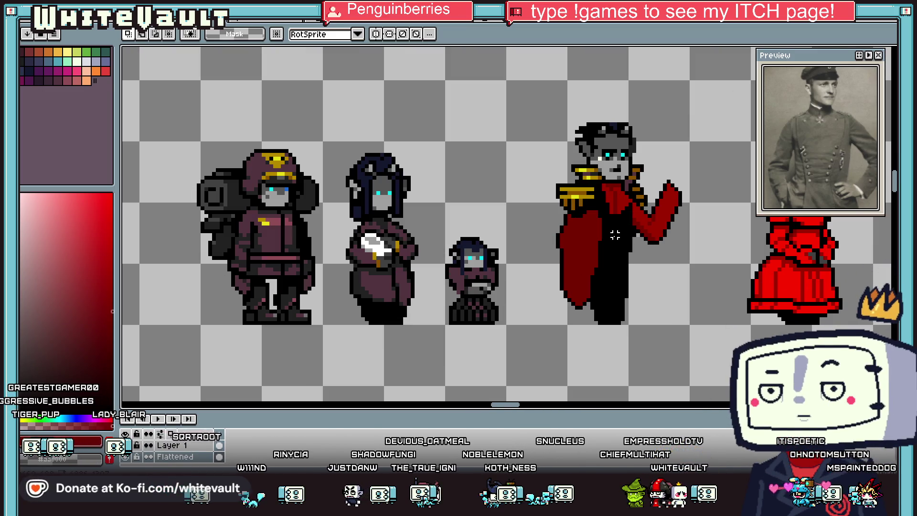
scroll(615, 235, "down", 1)
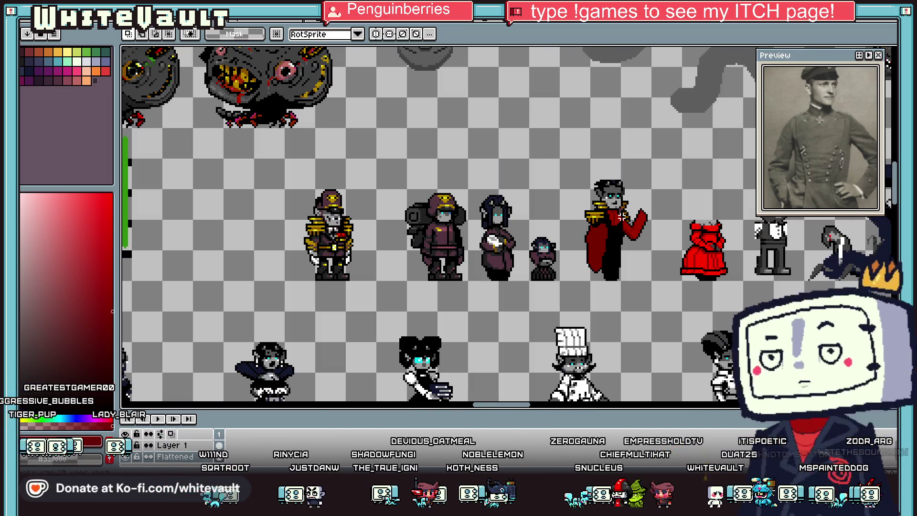
scroll(619, 233, "up", 2)
key("g")
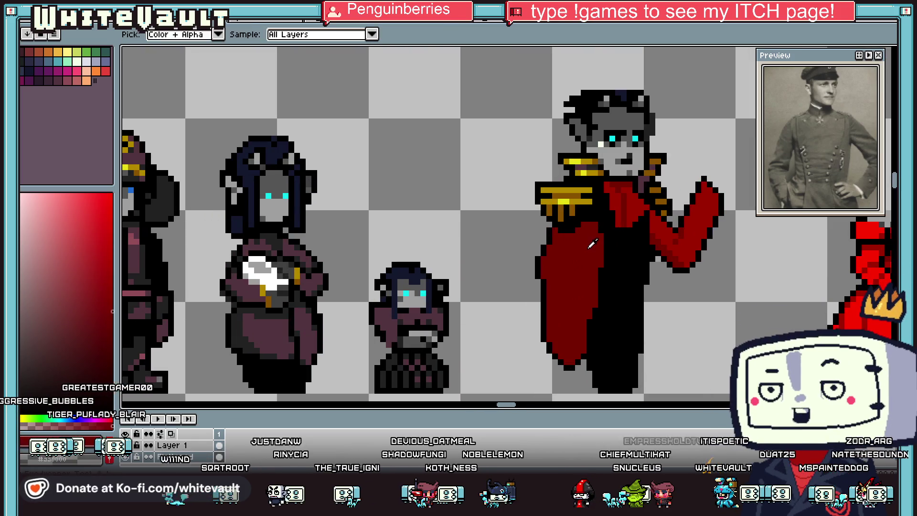
key("b")
scroll(610, 210, "up", 2)
- Recolour stray black coat pixels beside the epaulette in dark cape red
left_click(606, 213, "alt")
left_click(607, 224)
key("b")
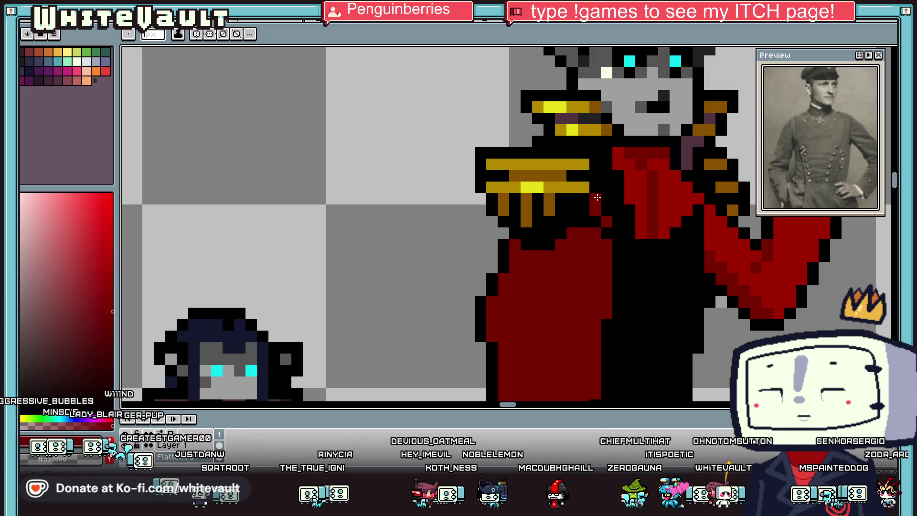
left_click(598, 191, "alt")
left_click(606, 198)
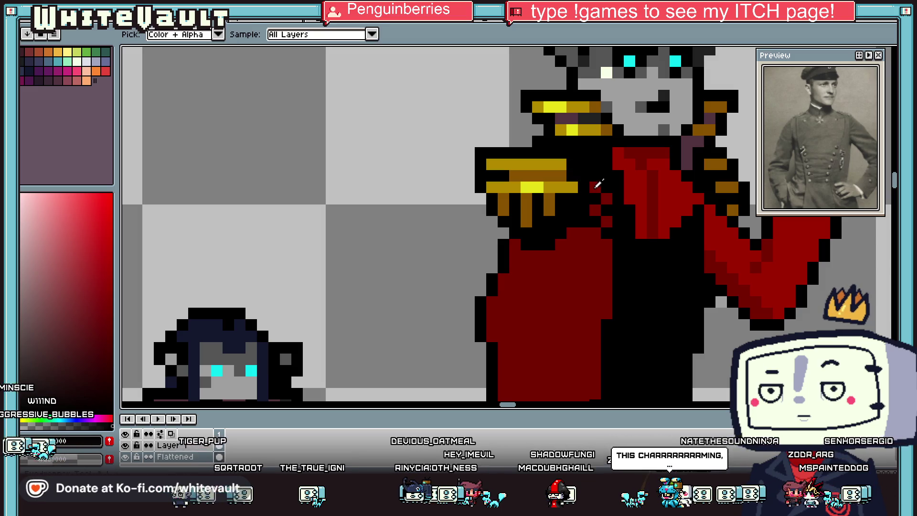
left_click(583, 166)
scroll(591, 171, "down", 5)
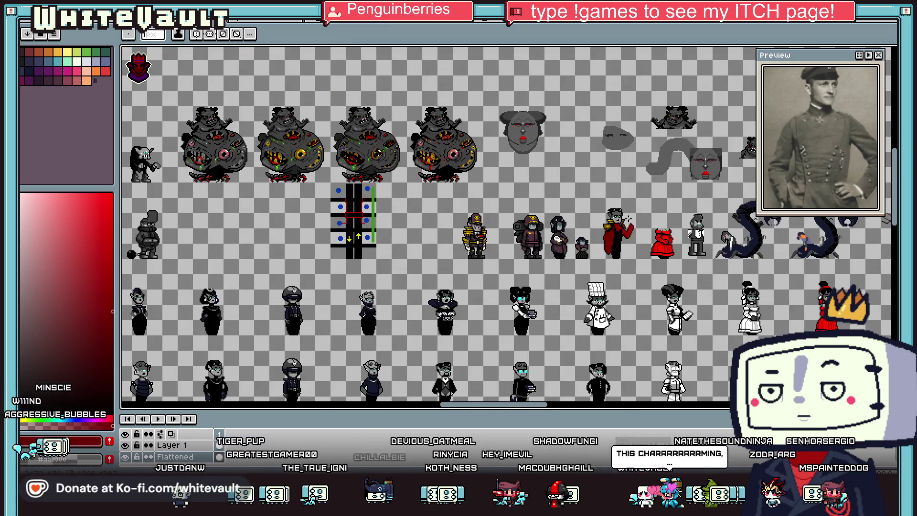
scroll(616, 232, "up", 5)
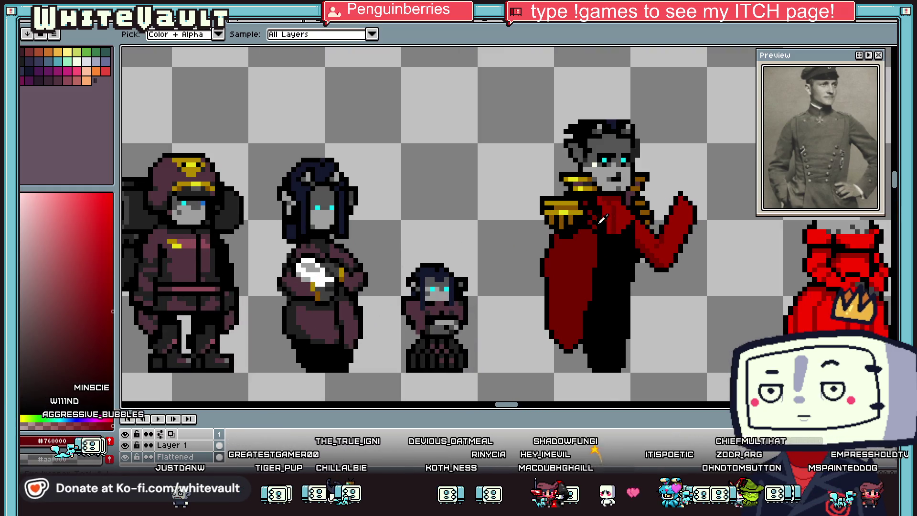
scroll(600, 217, "down", 1)
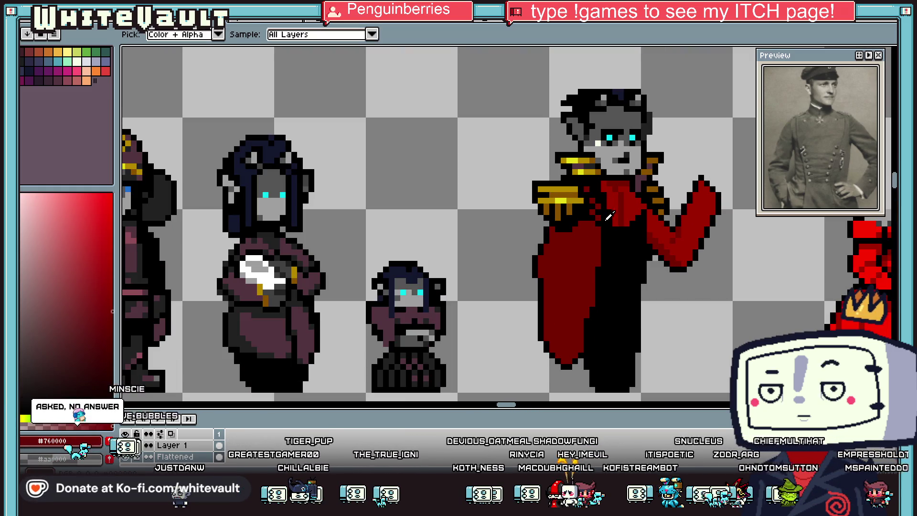
scroll(621, 196, "up", 2)
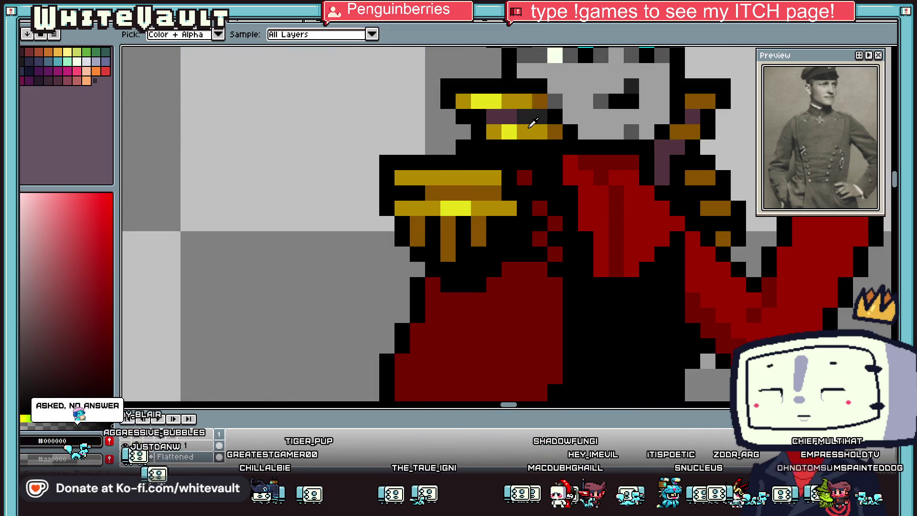
- Draw a gold chest medal with a yellow highlight, purple centre and darkened sides
left_click(615, 205, "alt")
mouse_move(601, 224)
left_mouse_down()
mouse_move(616, 254)
mouse_move(633, 223)
left_mouse_up()
left_click(479, 202, "alt")
left_click(616, 223)
left_click(510, 120, "alt")
left_click(616, 235)
left_click(600, 209)
left_click(631, 208)
left_click(648, 190)
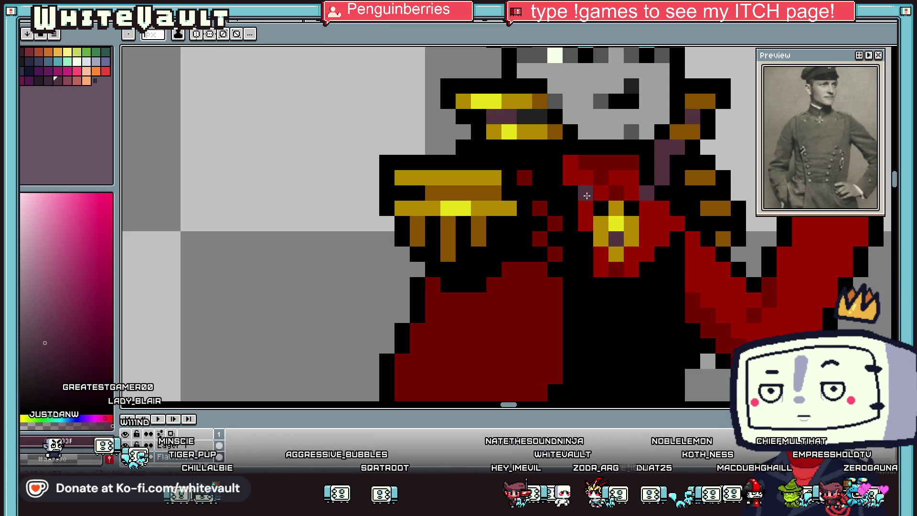
scroll(579, 182, "down", 5)
scroll(660, 208, "down", 2)
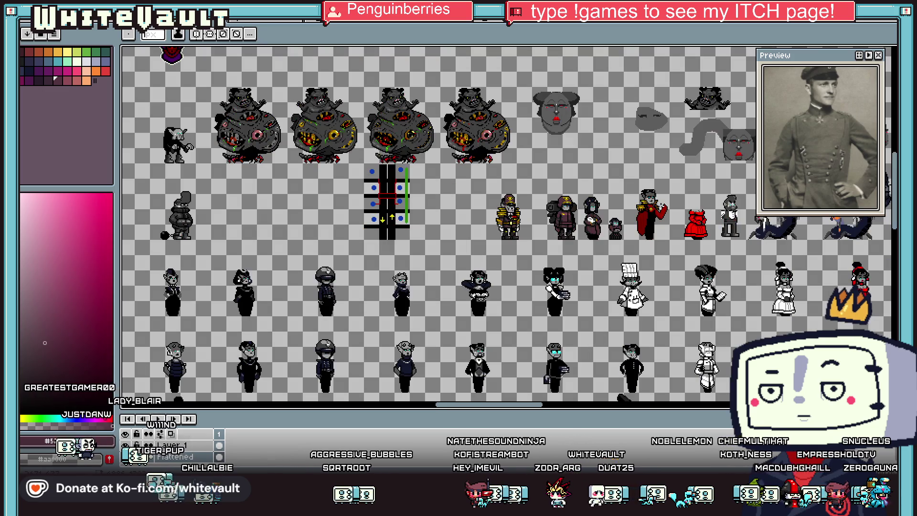
- Zoom in and paint the coat's lower-left pixels with the cape's dark red
scroll(651, 218, "up", 4)
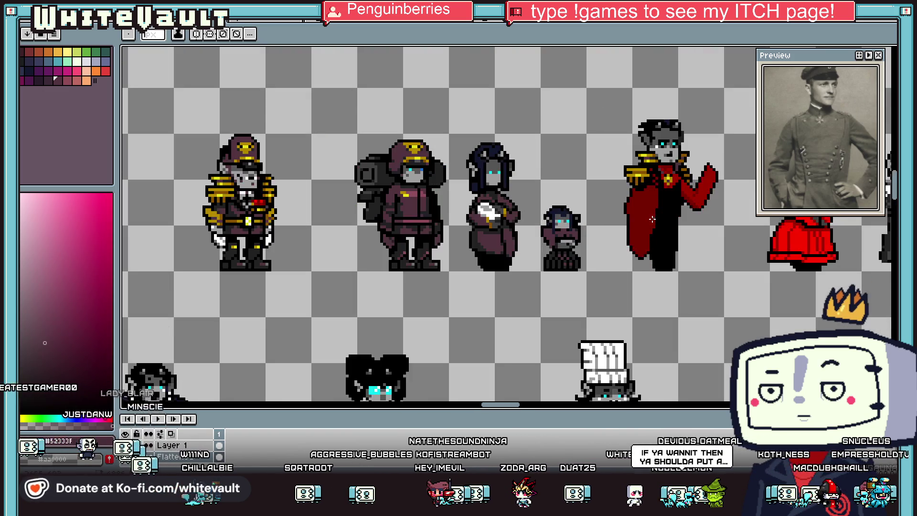
key("alt")
scroll(653, 184, "up", 1)
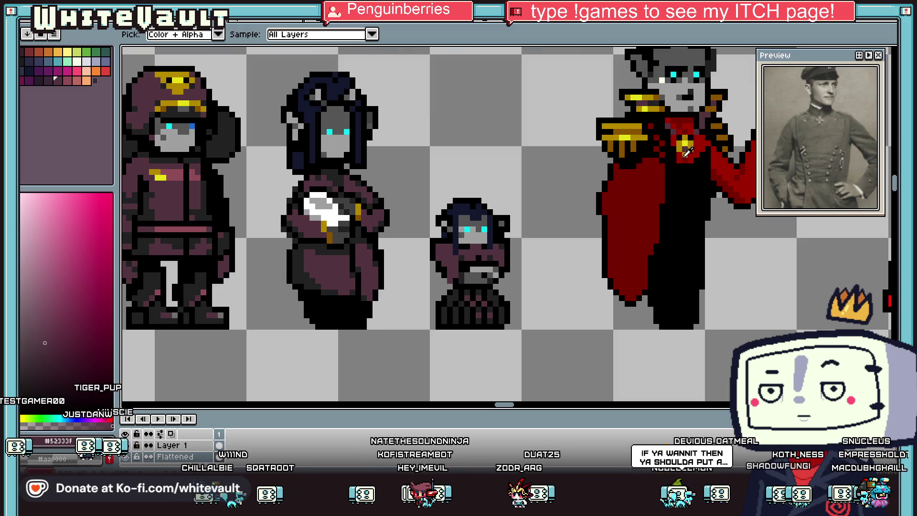
left_click(627, 166, "alt")
scroll(636, 174, "up", 1)
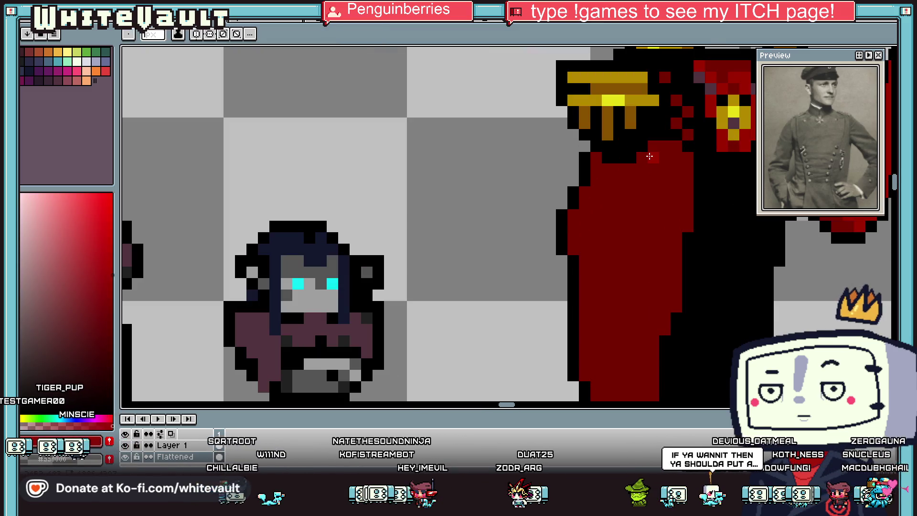
scroll(606, 397, "down", 2)
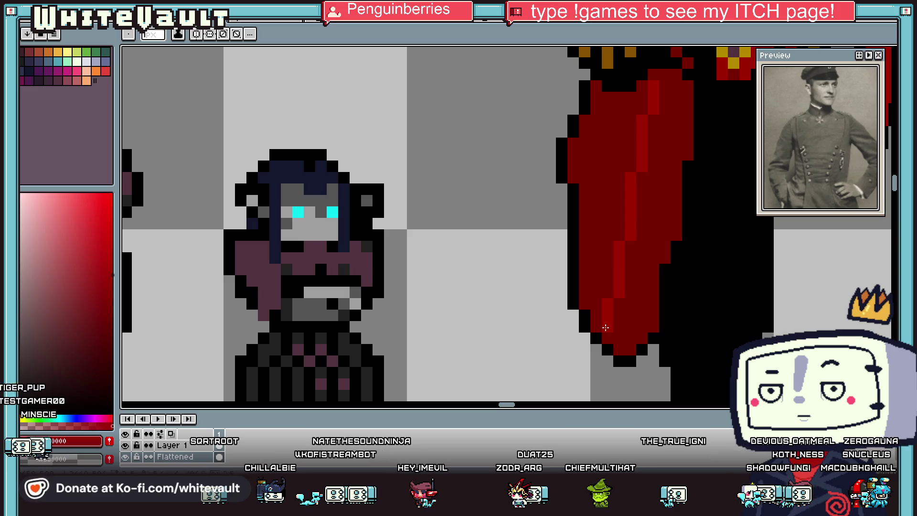
key("g")
scroll(600, 312, "down", 3)
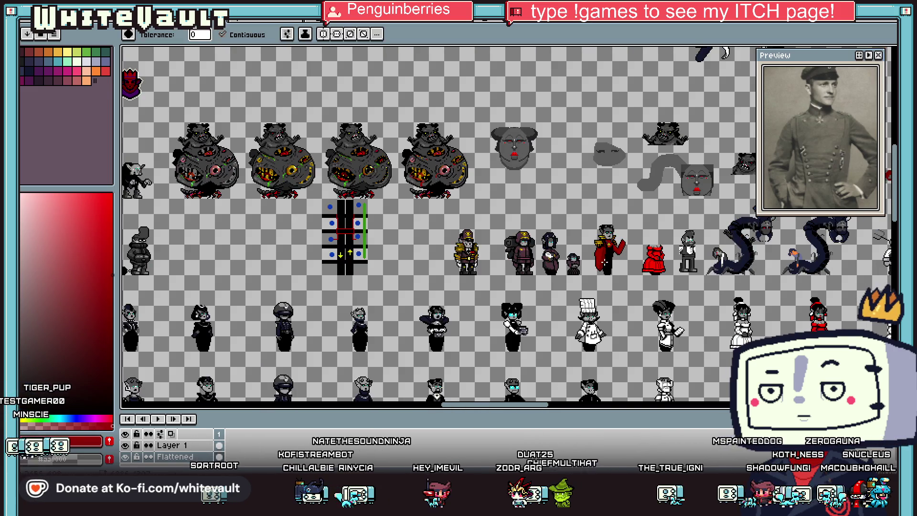
scroll(604, 263, "up", 1)
scroll(606, 266, "up", 1)
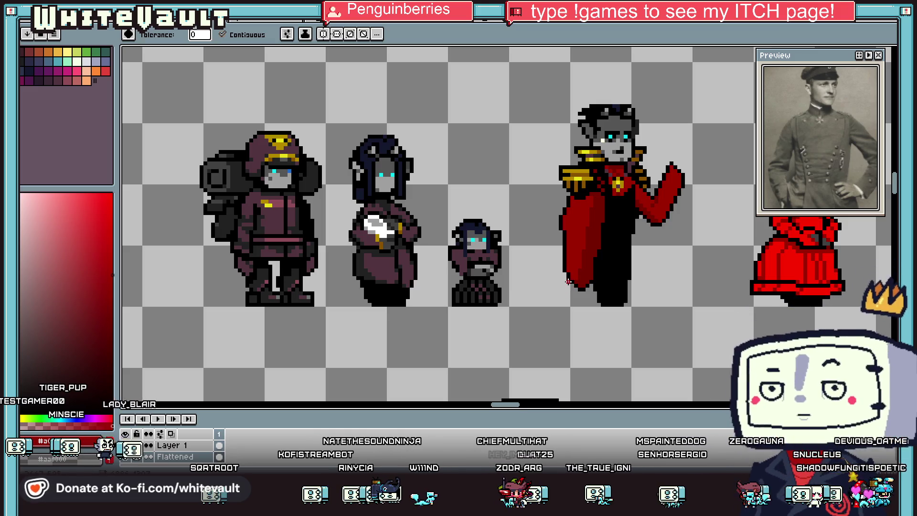
key("i")
scroll(573, 268, "up", 1)
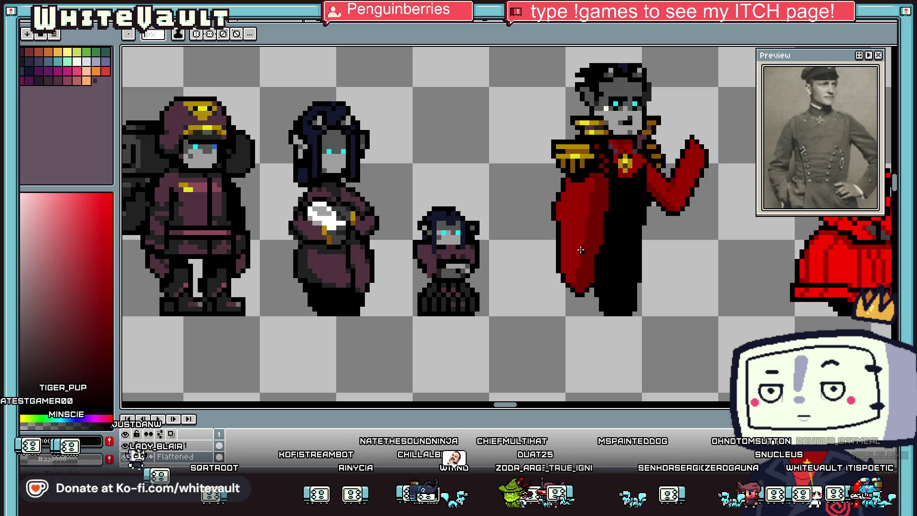
scroll(564, 254, "up", 1)
key("b")
key("alt")
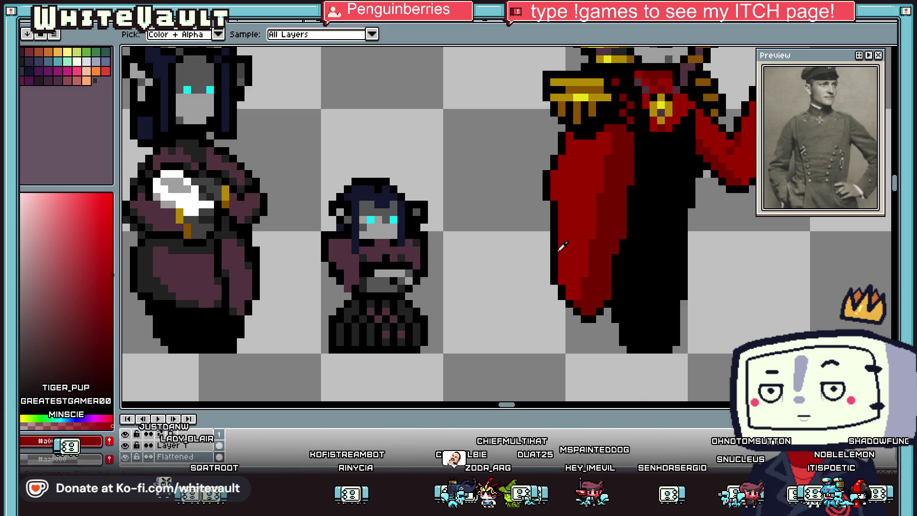
scroll(568, 281, "up", 1)
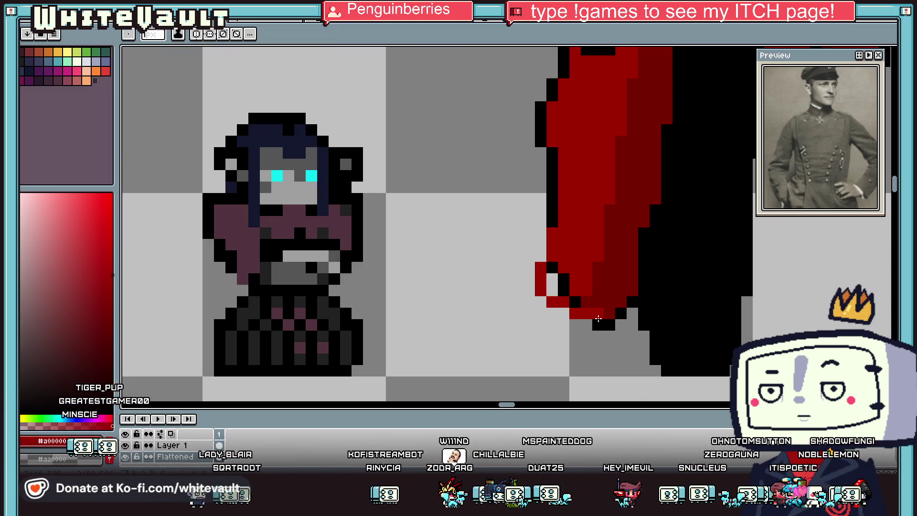
left_click_drag(582, 305, 552, 268)
- Outline the coat's lower-left edge in black picked from the sprite outline, then zoom out
key("alt")
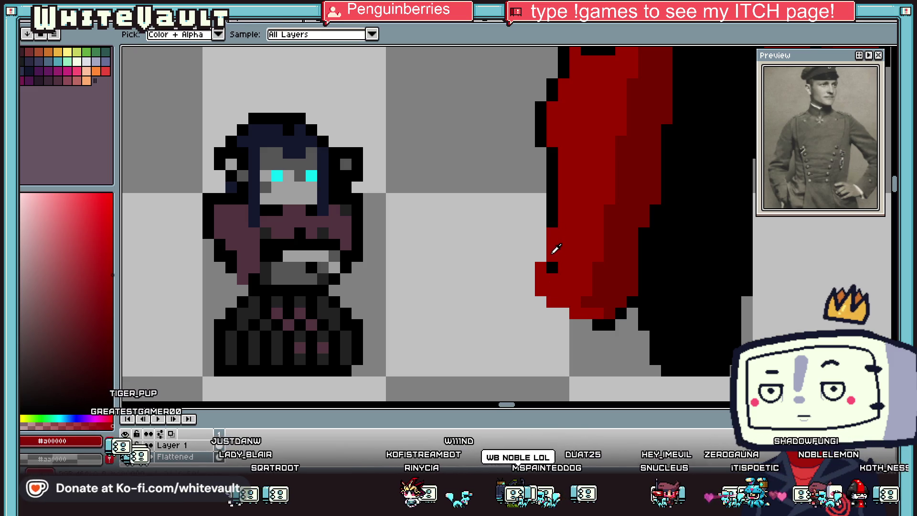
left_click(557, 222, "alt")
mouse_move(540, 234)
left_mouse_down()
mouse_move(529, 279)
mouse_move(542, 305)
mouse_move(620, 325)
left_mouse_up()
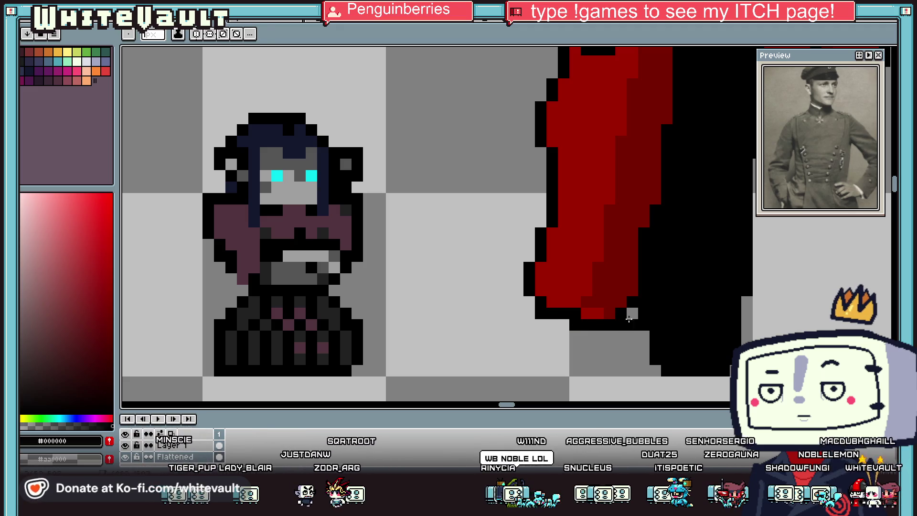
key("alt")
left_click(611, 314)
key("alt")
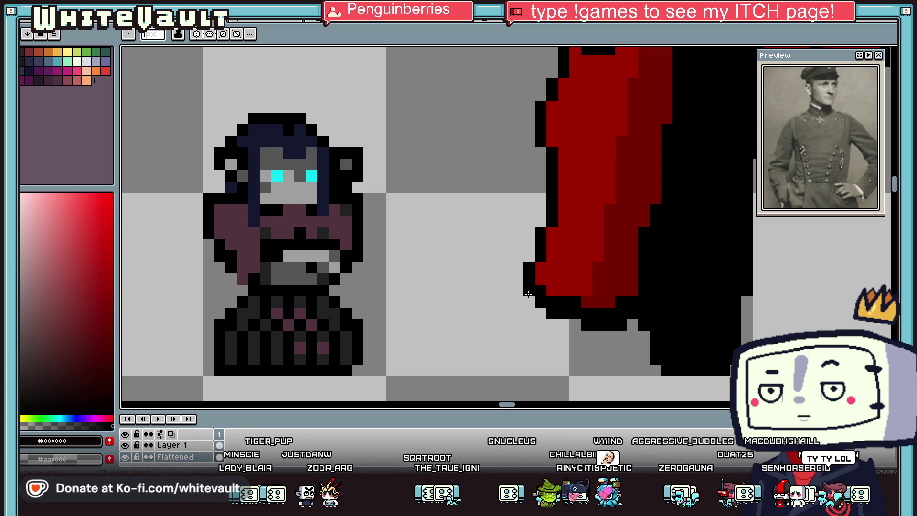
scroll(547, 308, "down", 5)
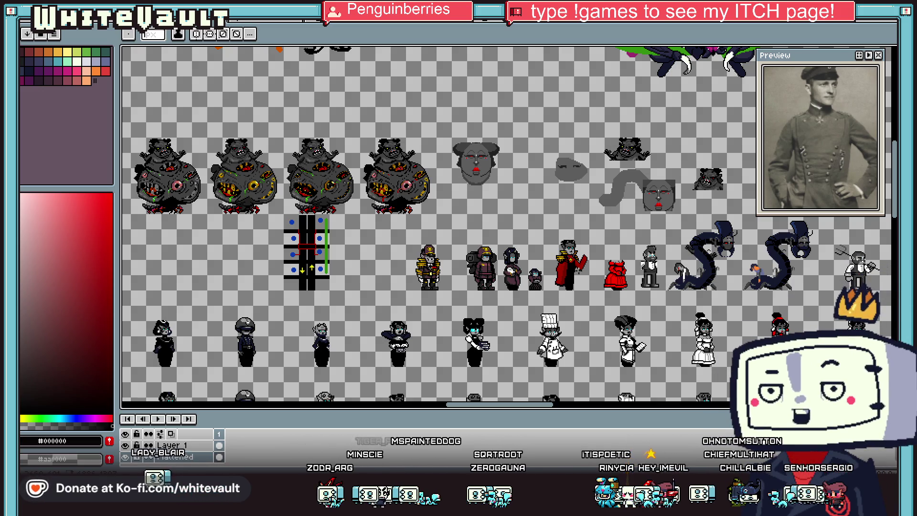
scroll(564, 279, "up", 5)
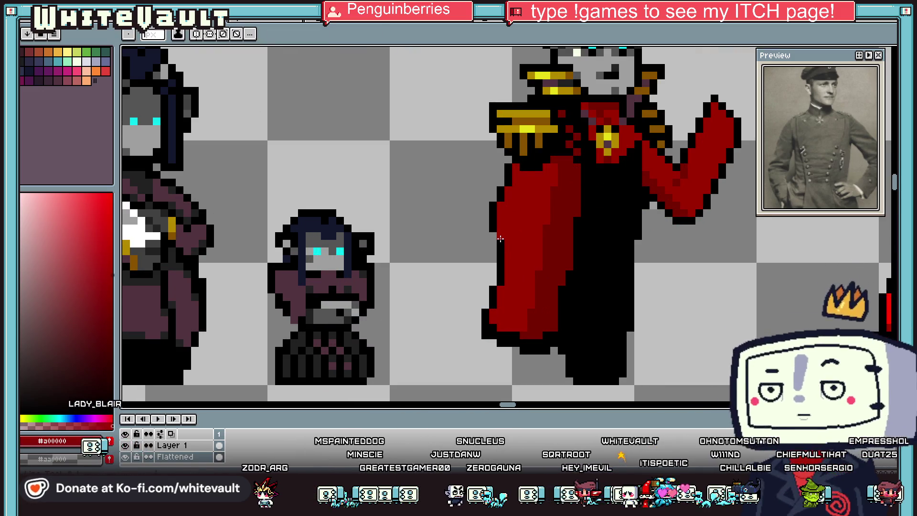
scroll(492, 236, "down", 5)
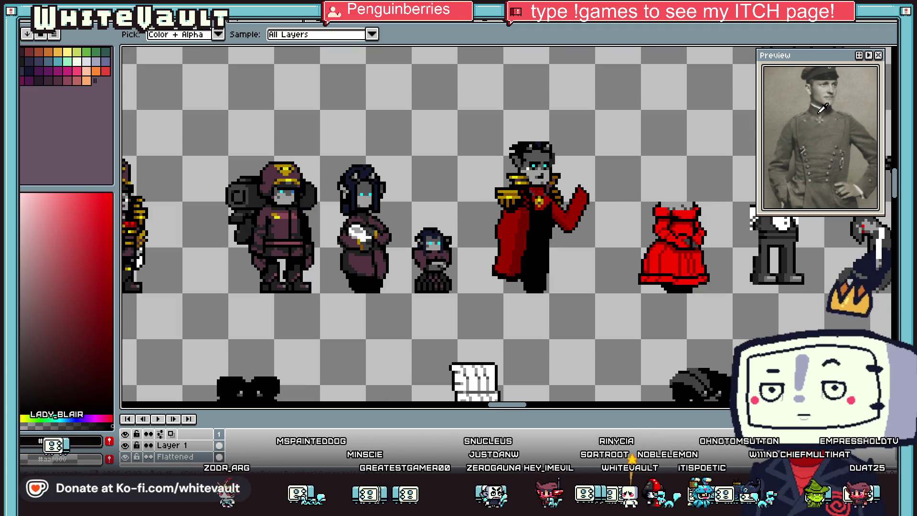
left_click(888, 65)
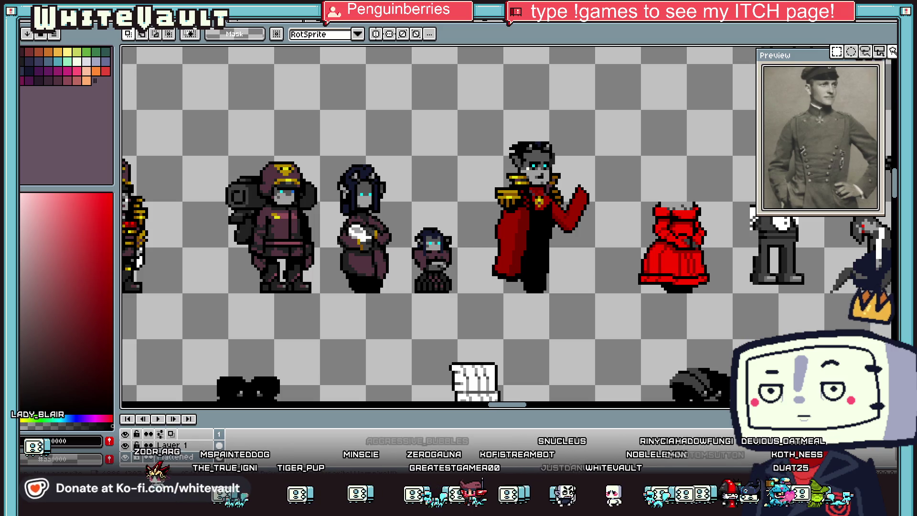
- Select the red-caped officer and place a pasted copy up and to the left
scroll(582, 177, "down", 3)
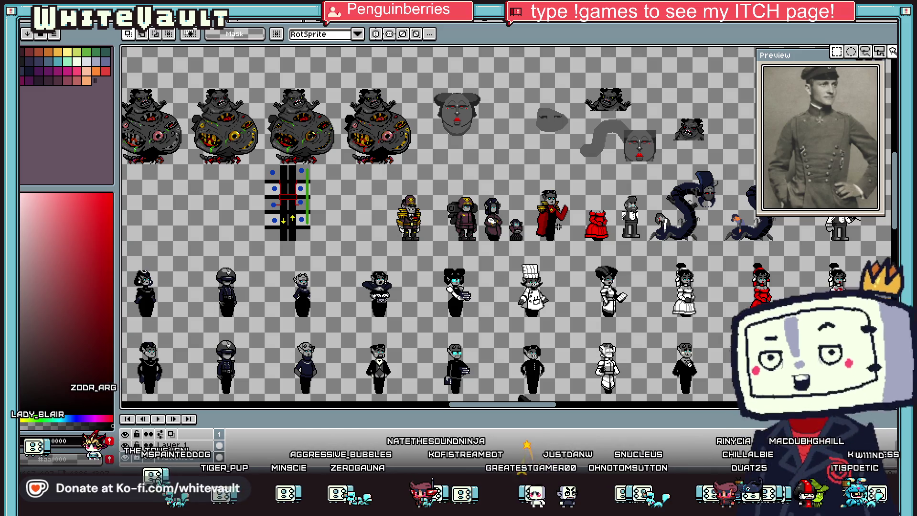
scroll(551, 235, "up", 3)
left_click_drag(485, 98, 624, 287)
scroll(627, 289, "down", 1)
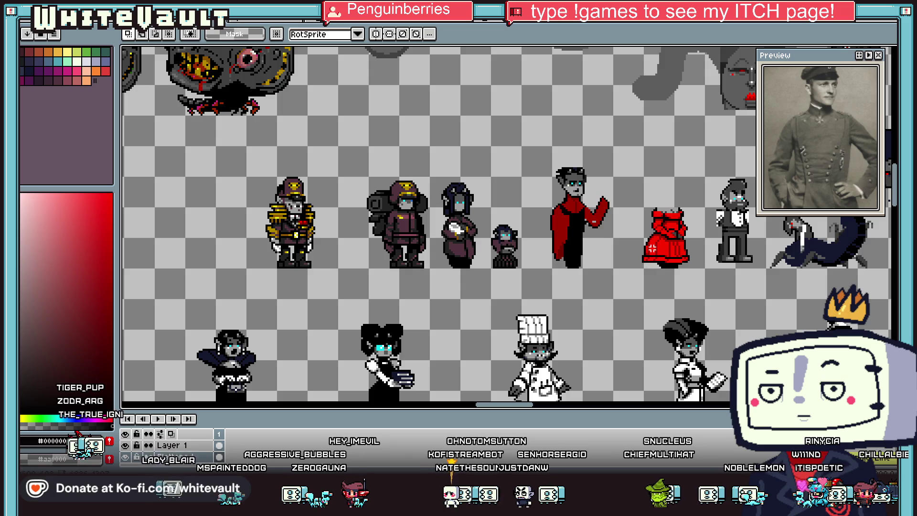
key("ctrl+v")
scroll(588, 235, "up", 2)
mouse_move(589, 235)
left_mouse_down()
mouse_move(497, 139)
mouse_move(520, 181)
left_mouse_up()
left_click(621, 243)
- Copy the upper officer's head, epaulettes and raised arm onto the lower figure
scroll(504, 207, "up", 1)
left_click_drag(444, 55, 579, 151)
left_click_drag(570, 118, 530, 168)
key("ctrl+c")
key("ctrl+v")
left_click_drag(520, 120, 620, 258)
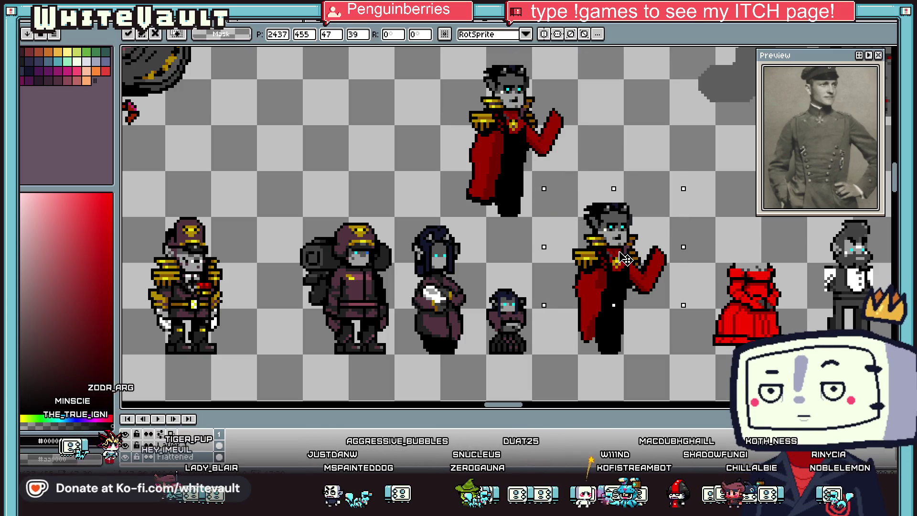
left_click(621, 258)
scroll(621, 258, "down", 2)
scroll(640, 270, "up", 1)
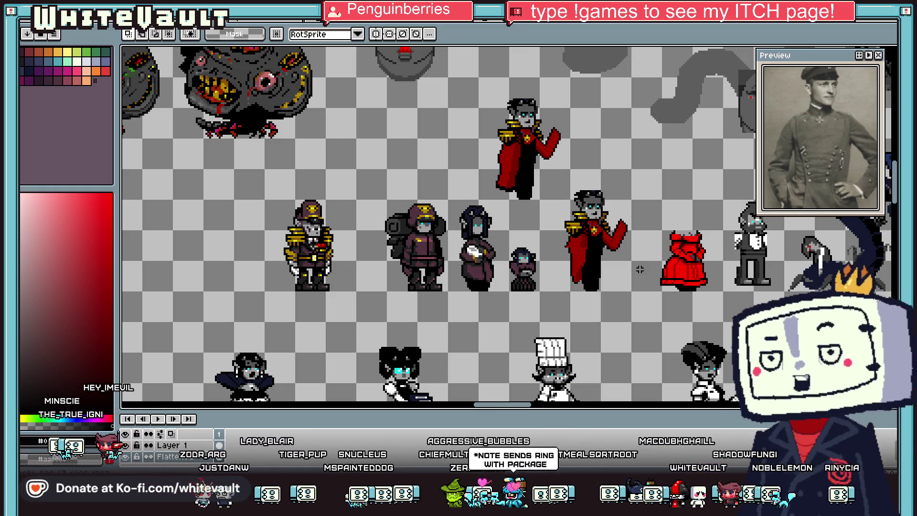
scroll(632, 260, "up", 3)
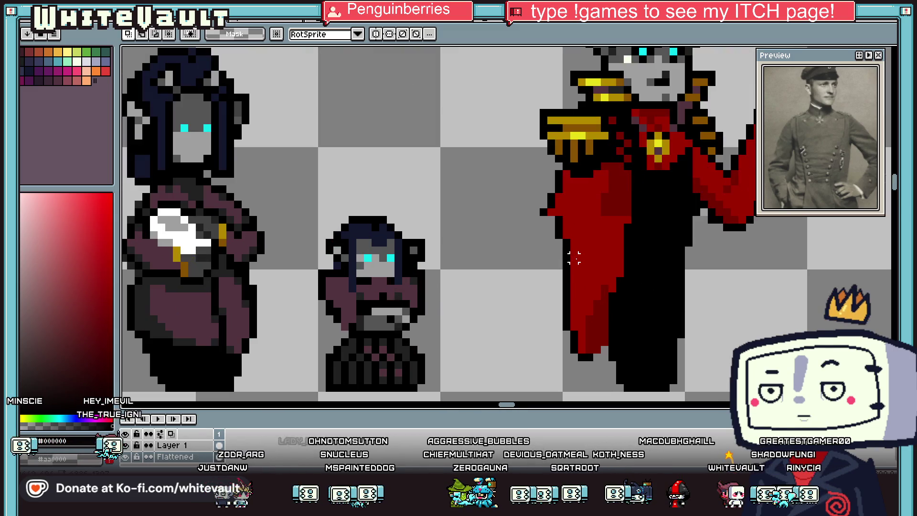
- Draw a short black stroke at the cape's lower-left edge and repaint cape pixels red
key("i")
left_click(583, 205)
key("b")
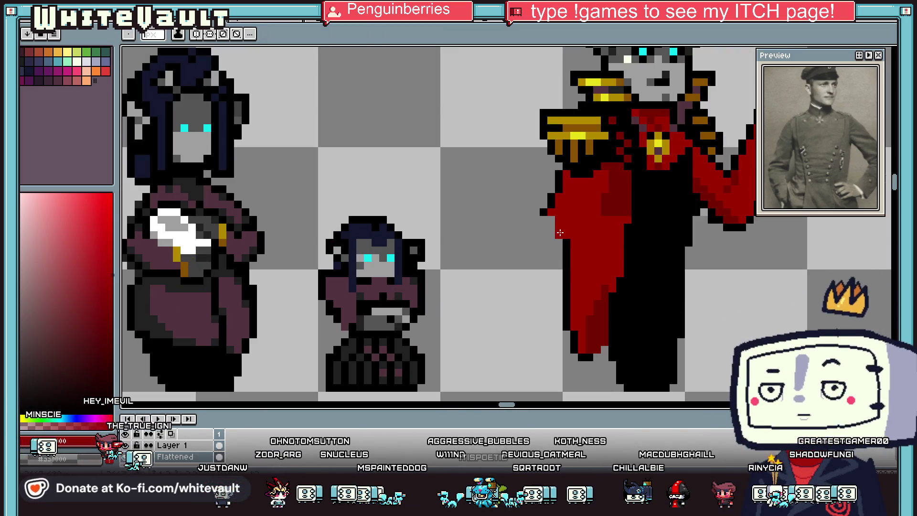
key("i")
left_click(544, 210)
key("b")
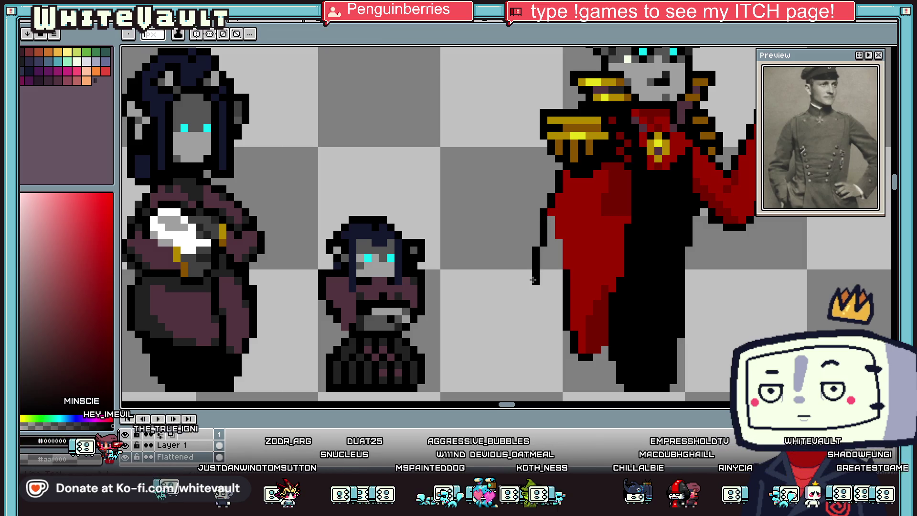
scroll(542, 287, "up", 2)
left_click_drag(557, 304, 586, 305)
key("i")
left_click(614, 266)
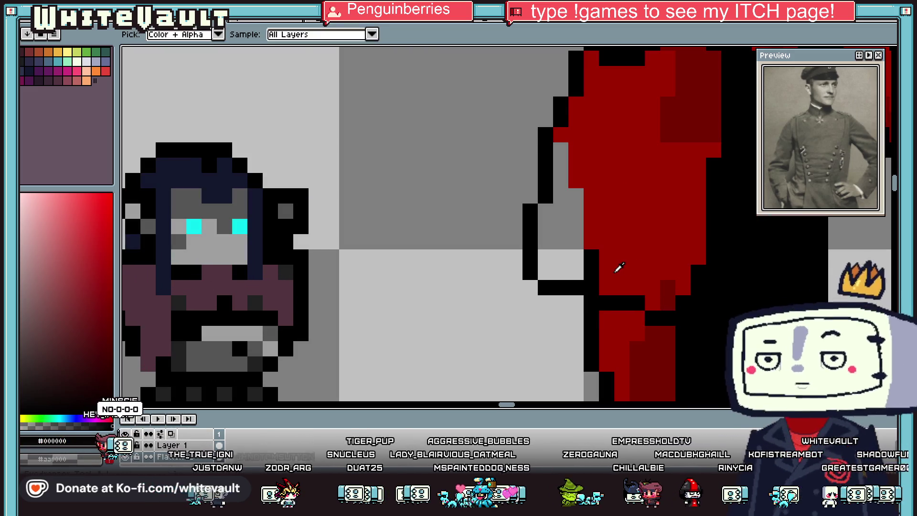
key("b")
left_click_drag(591, 257, 550, 157)
- Paint the cape's lower edge in dark red picked from the cape
key("i")
scroll(603, 259, "down", 2)
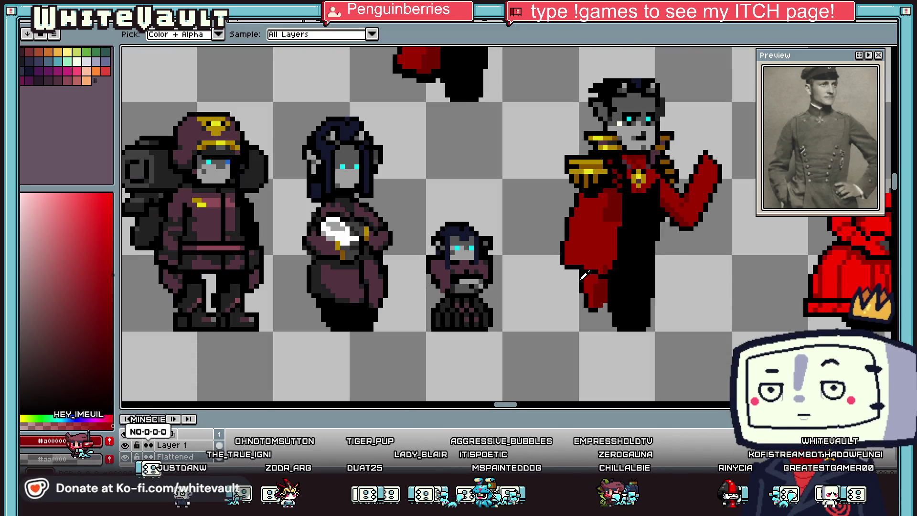
scroll(603, 260, "down", 1)
scroll(592, 261, "up", 2)
key("b")
key("i")
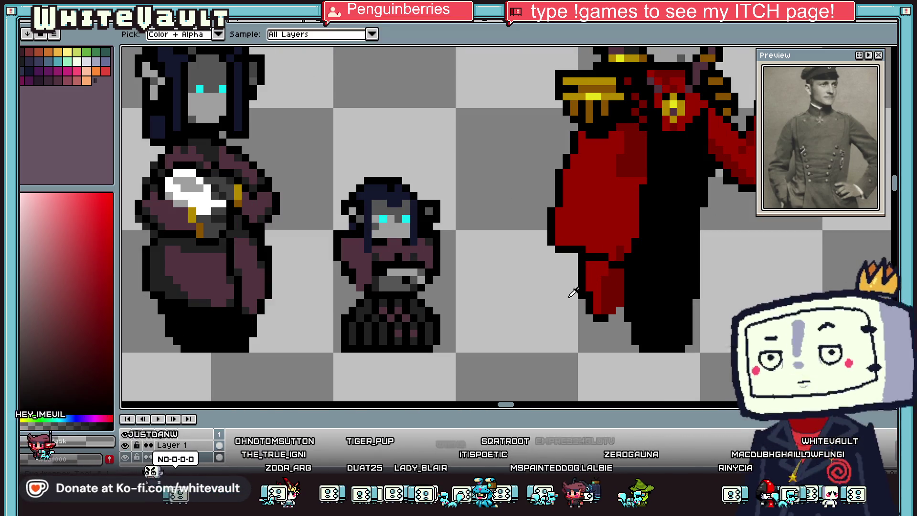
key("g")
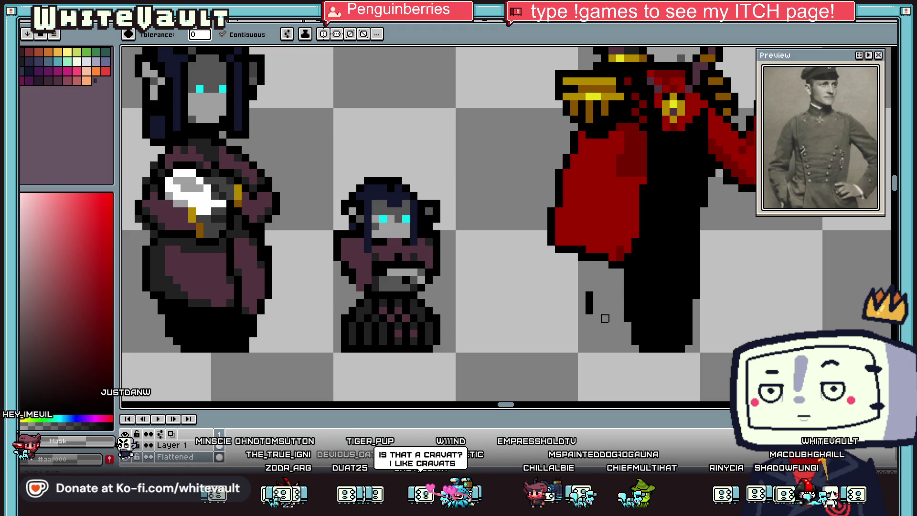
key("i")
scroll(608, 270, "down", 2)
scroll(603, 270, "up", 2)
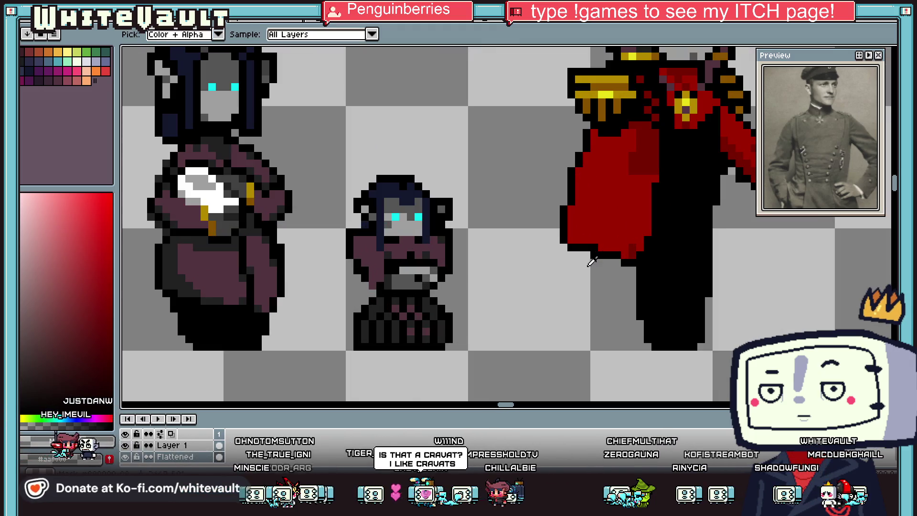
key("b")
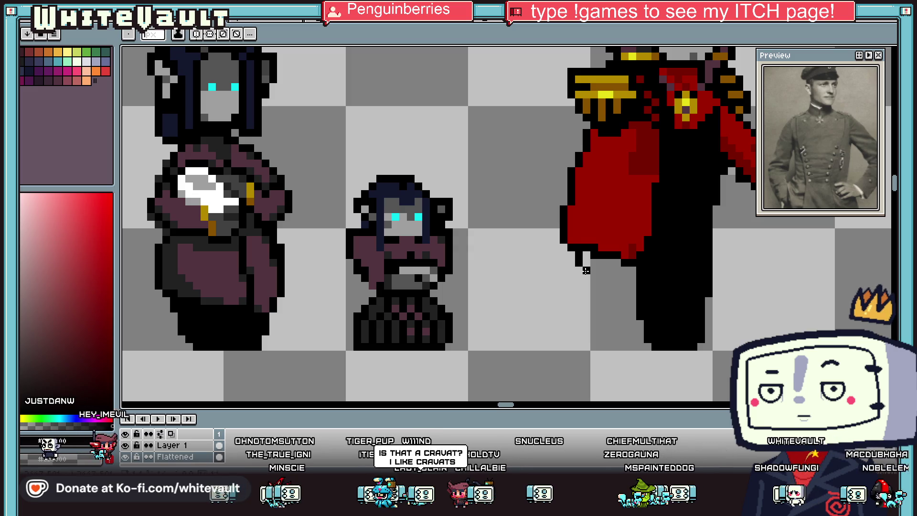
left_click(632, 252, "alt")
left_click_drag(632, 260, 587, 263)
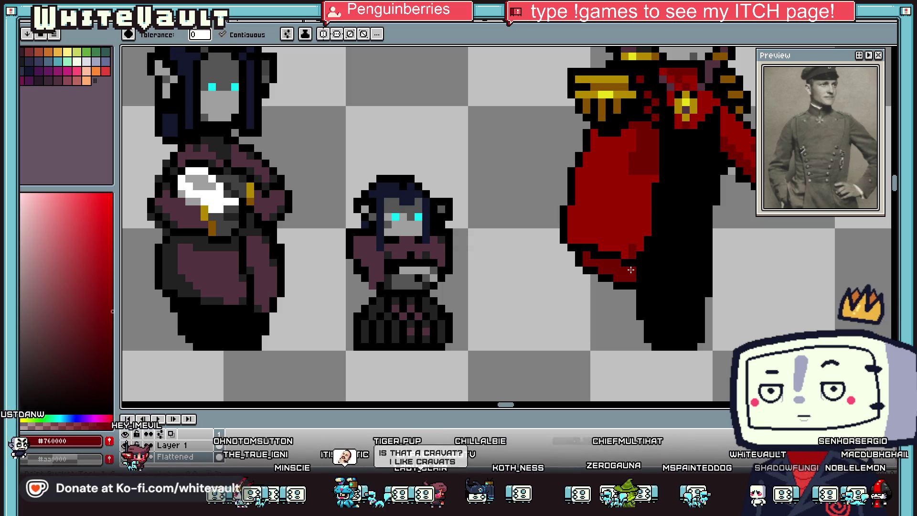
- Draw a dark gold trim strip along the cape hem using the epaulette colour
scroll(624, 263, "down", 2)
key("i")
scroll(620, 265, "up", 2)
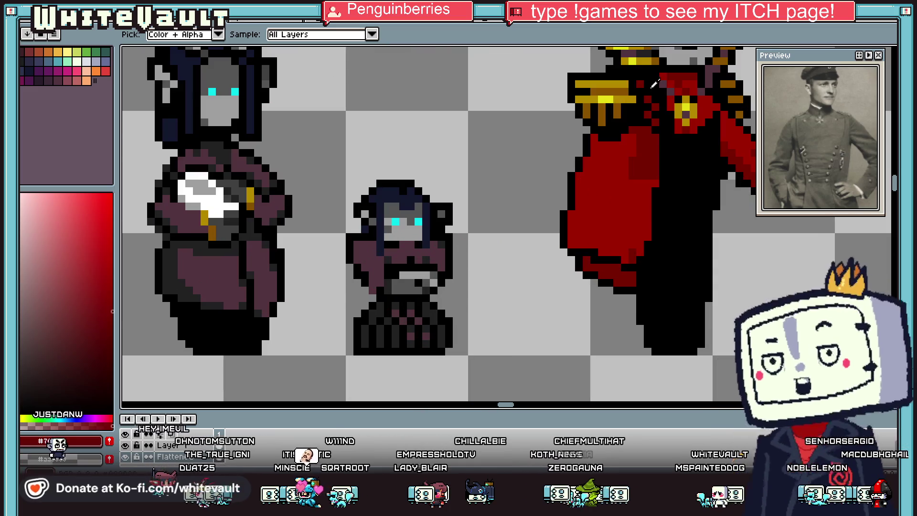
left_click(604, 109)
key("b")
left_click(571, 251)
scroll(571, 245, "up", 1)
left_click_drag(571, 245, 615, 248)
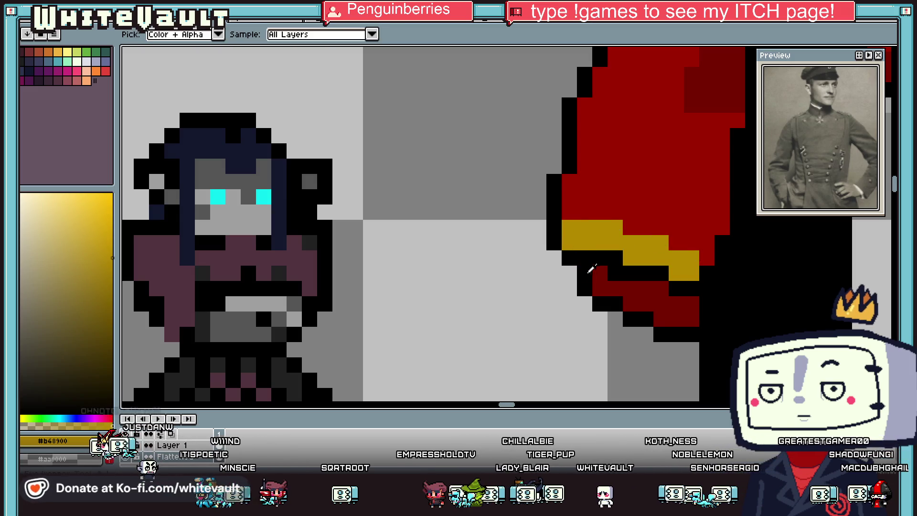
- Eyedrop dark purple and repaint one gold trim pixel dark purple
left_click(571, 270, "alt")
scroll(552, 254, "down", 3)
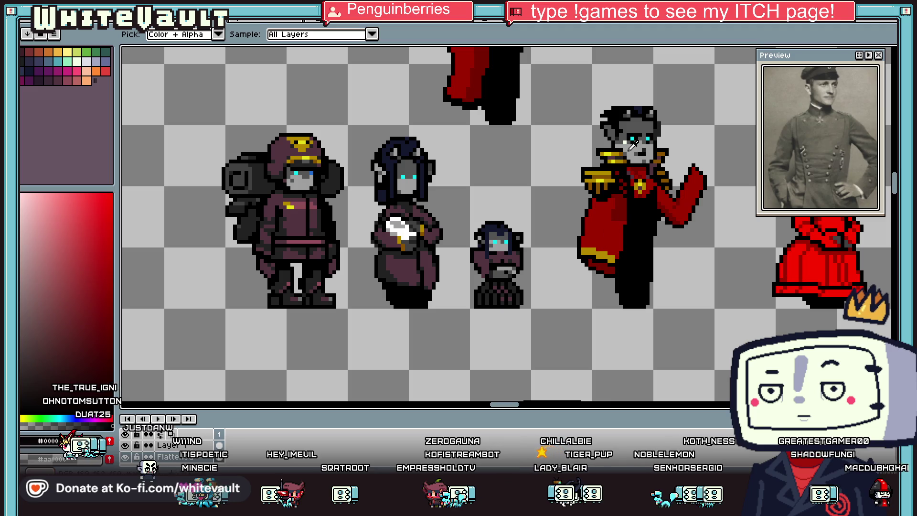
scroll(571, 231, "up", 3)
left_click(617, 286, "alt")
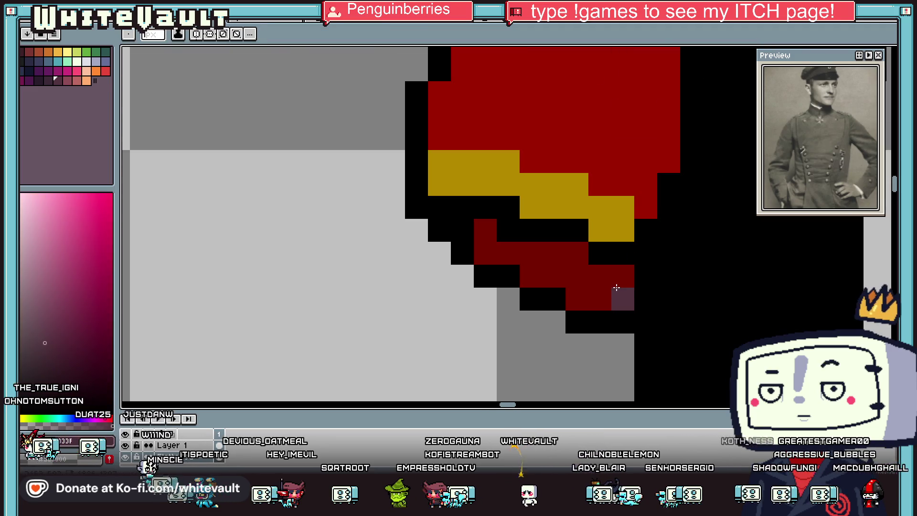
left_click(623, 230)
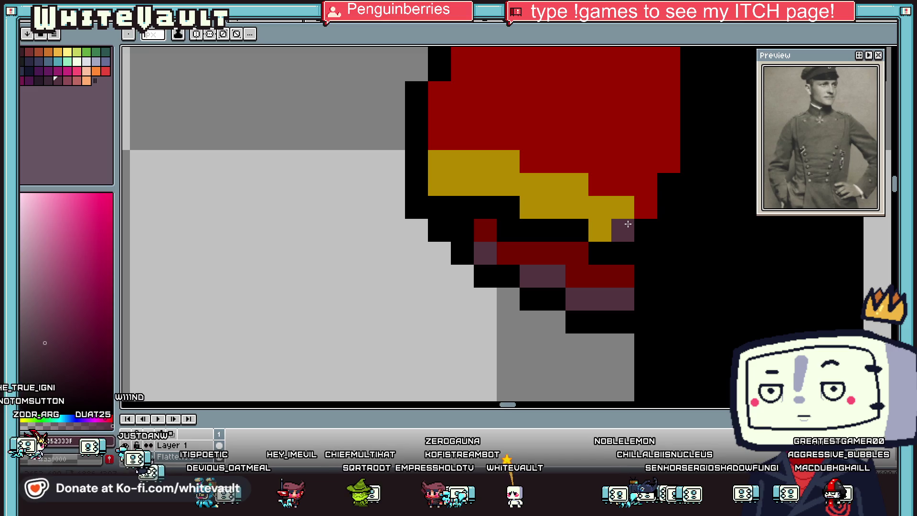
- Sample the orange-gold trim colour and paint orange-gold pixels along the cape's trim
scroll(443, 189, "down", 4)
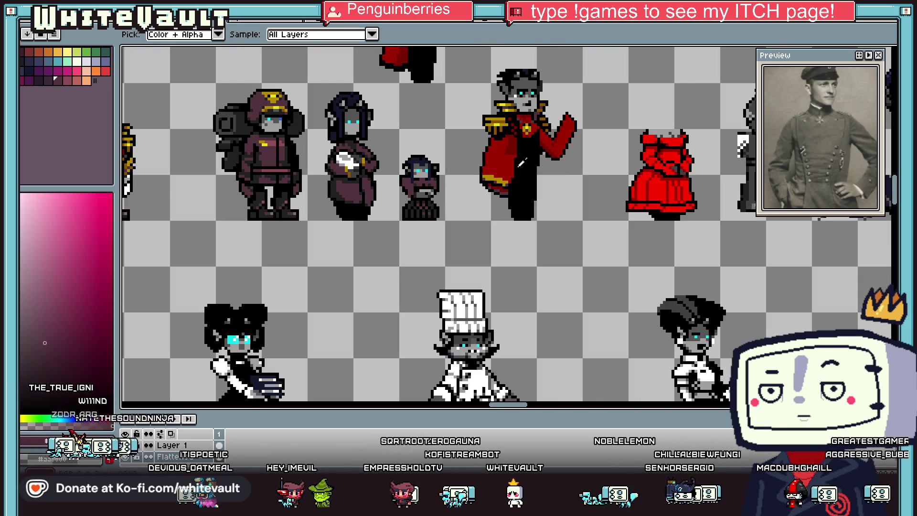
scroll(480, 189, "up", 2)
left_click(480, 189, "alt")
scroll(462, 207, "up", 2)
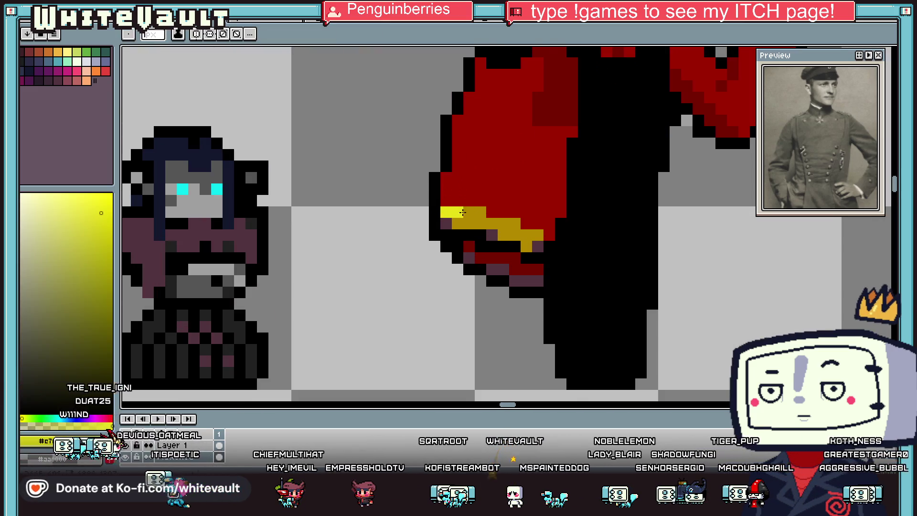
scroll(520, 223, "down", 3)
left_click(487, 211, "alt")
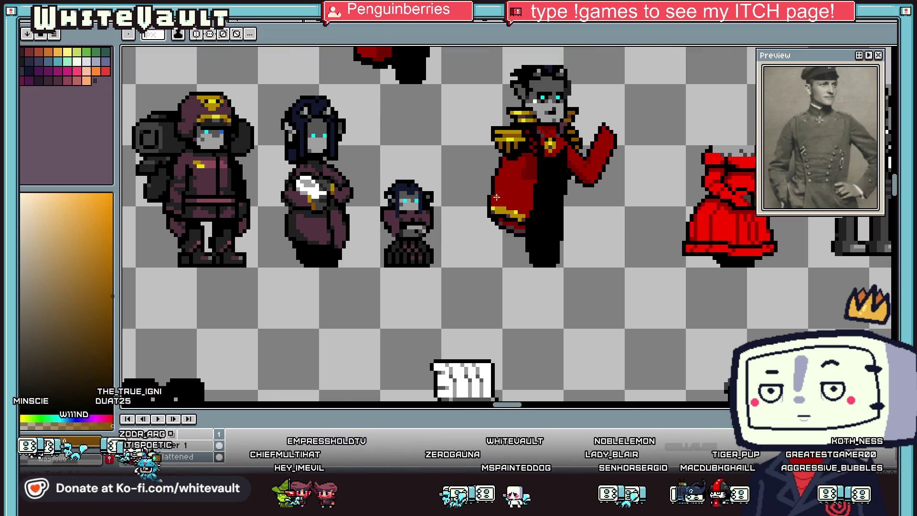
scroll(488, 211, "up", 2)
mouse_move(488, 210)
left_mouse_down()
mouse_move(578, 232)
mouse_move(593, 245)
left_mouse_up()
scroll(520, 219, "up", 1)
left_click(547, 277)
left_click(575, 292)
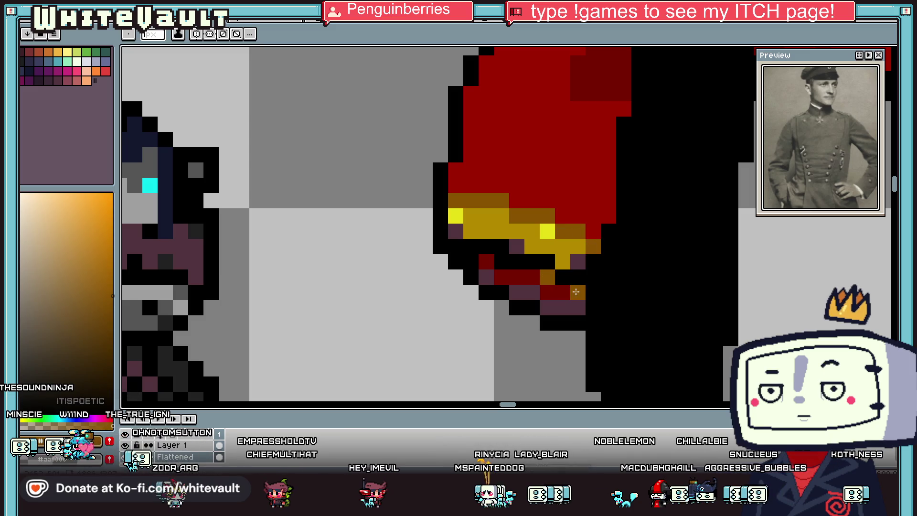
scroll(575, 292, "down", 5)
key("v")
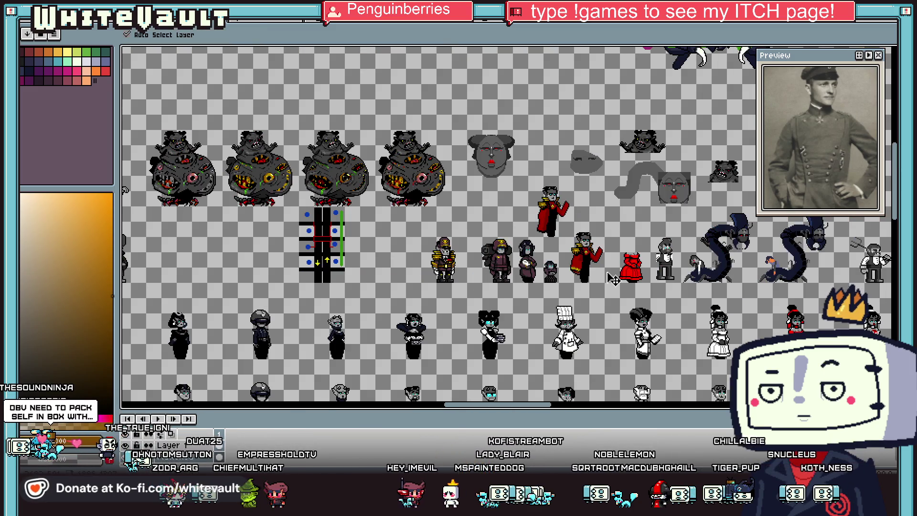
key("m")
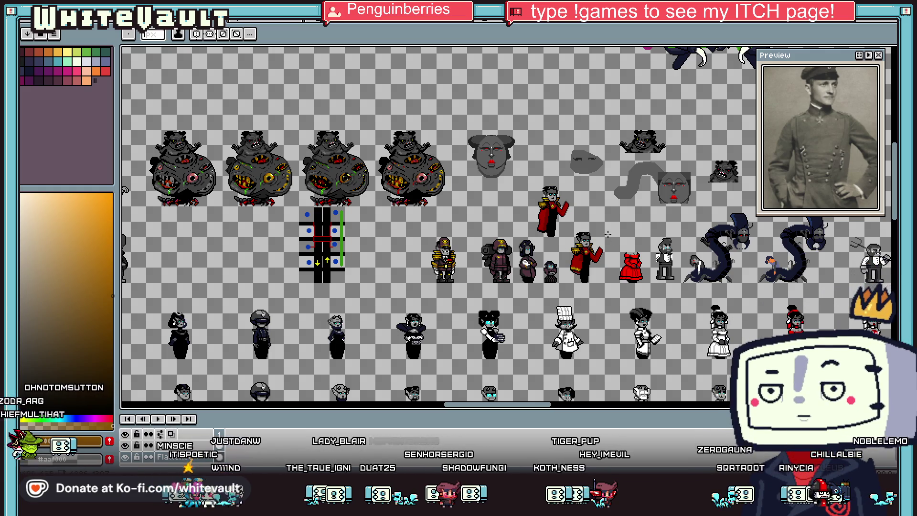
scroll(582, 246, "up", 2)
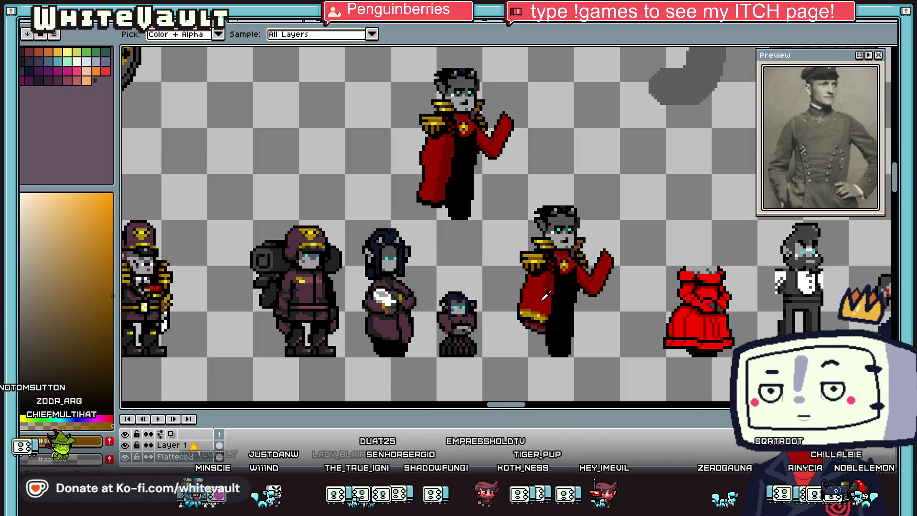
- Paint a bright red highlight stroke on the cape, undoing one misplaced pixel
scroll(567, 300, "up", 3)
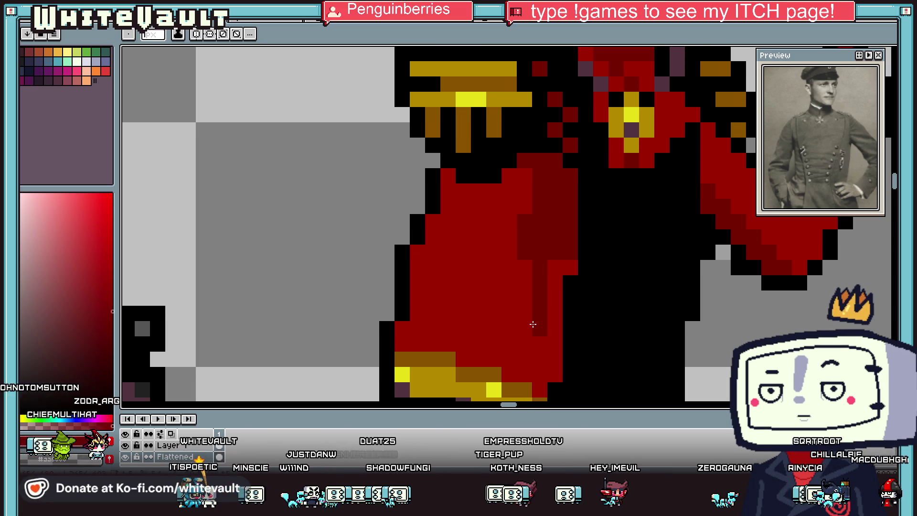
scroll(496, 357, "down", 2)
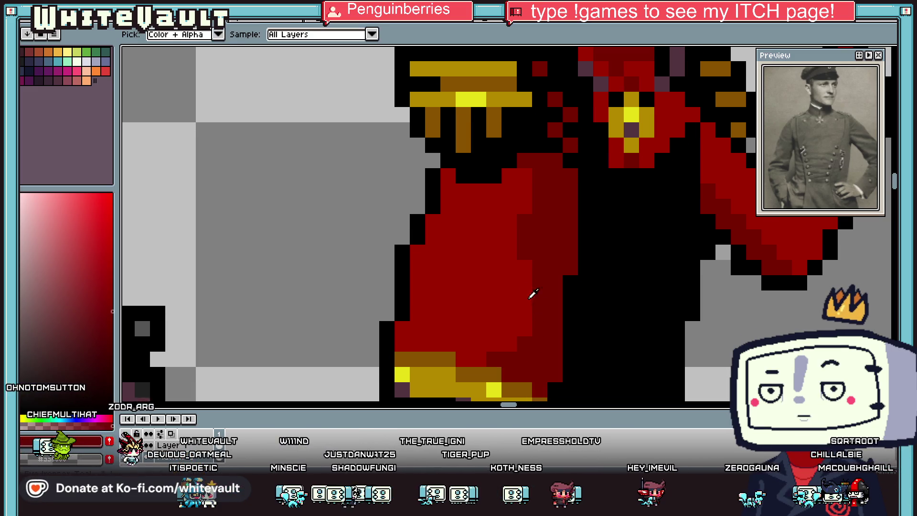
scroll(532, 299, "down", 2)
scroll(594, 240, "up", 1)
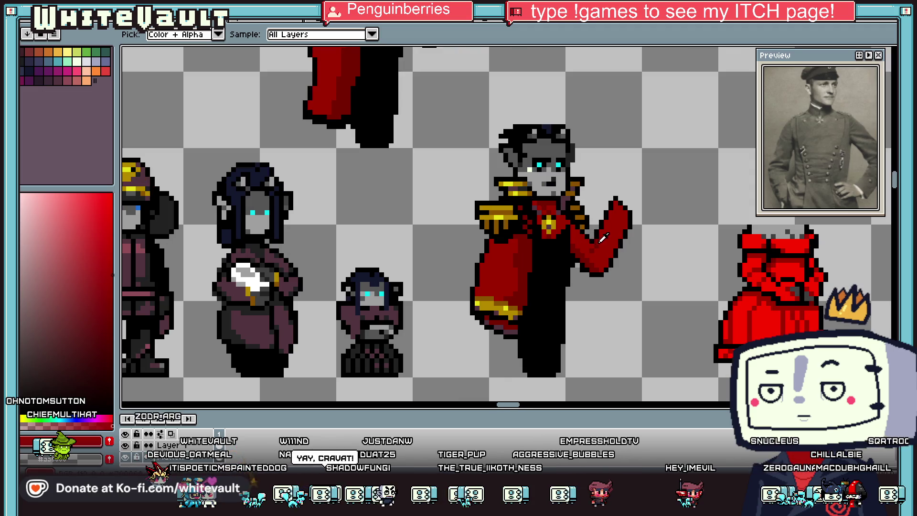
left_click(792, 264, "alt")
scroll(477, 286, "up", 1)
mouse_move(494, 268)
left_mouse_down()
mouse_move(518, 269)
mouse_move(500, 281)
left_mouse_up()
left_click(482, 292)
key("ctrl+z")
- Set the colour to bright red #FF0000 and paint a highlight patch on the coat sleeve
scroll(507, 283, "down", 3)
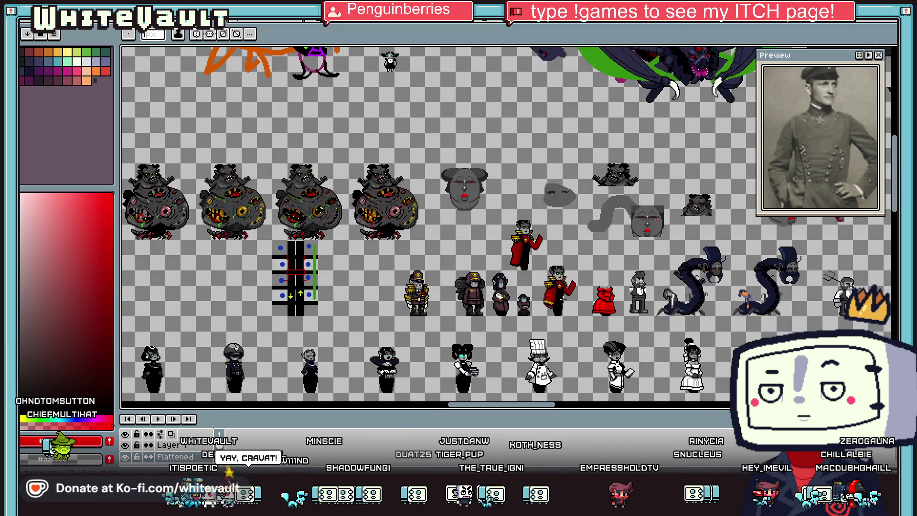
scroll(569, 298, "up", 3)
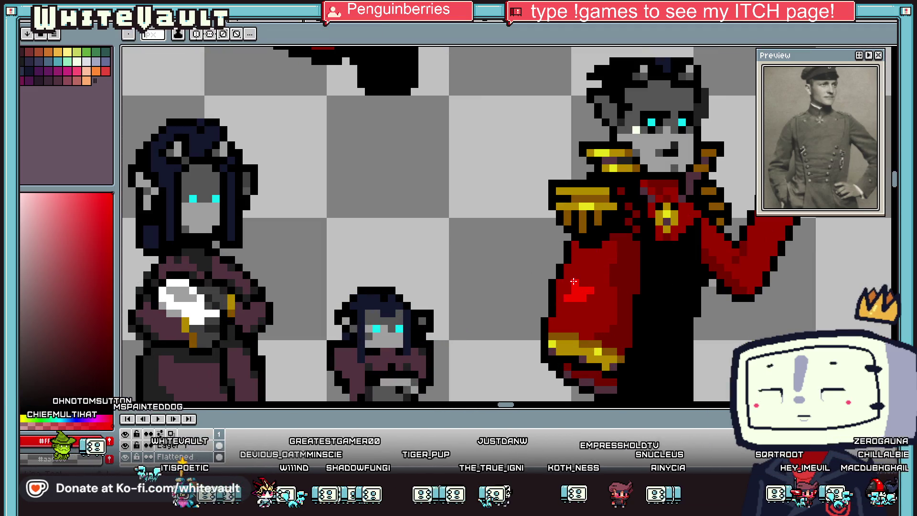
left_click(587, 268, "alt")
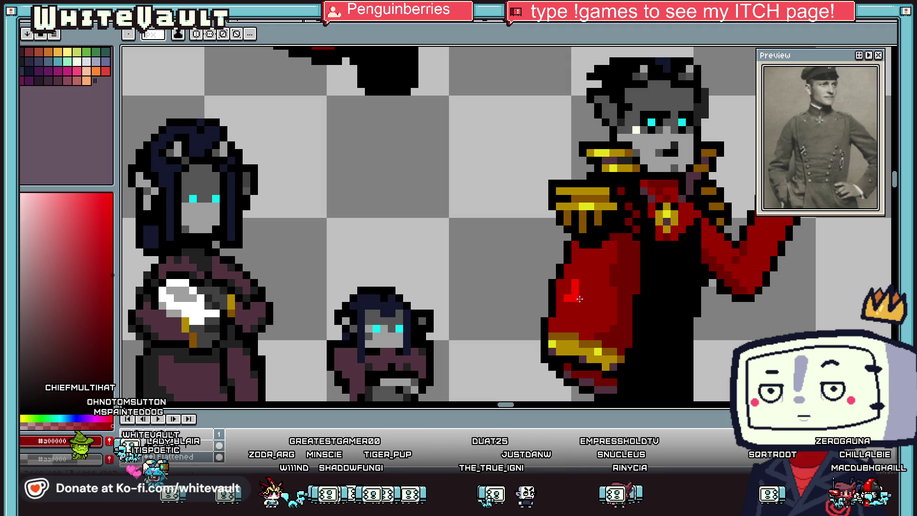
left_click(579, 298, "alt")
left_click(566, 292)
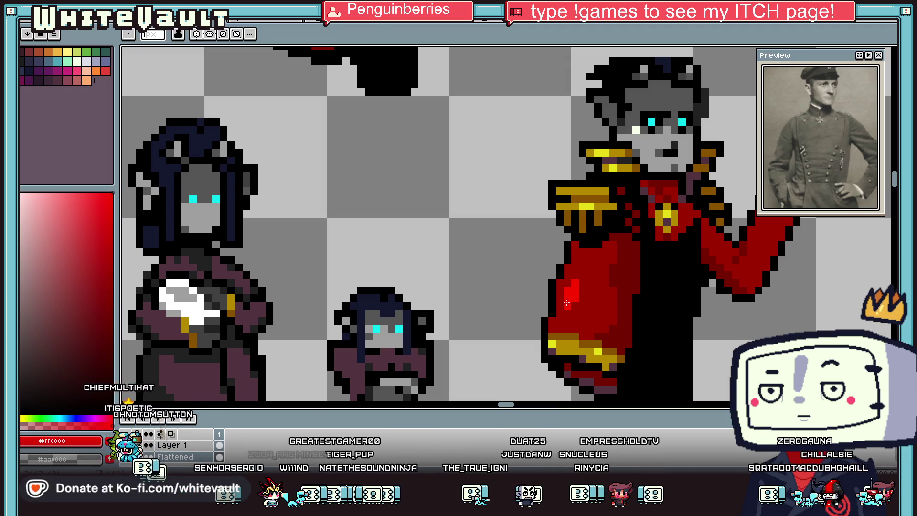
scroll(567, 303, "down", 3)
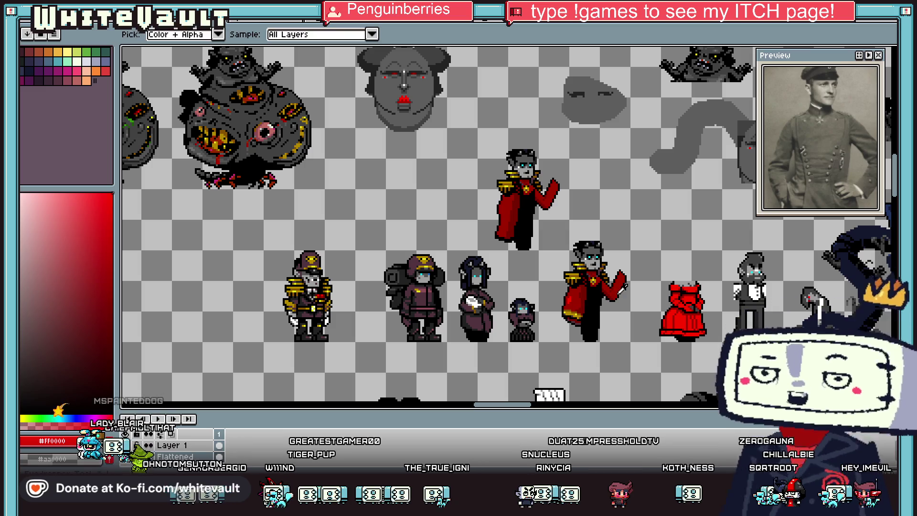
- Paint grey over the raised hand, turning a black and a red pixel grey
scroll(616, 288, "up", 3)
scroll(613, 264, "up", 2)
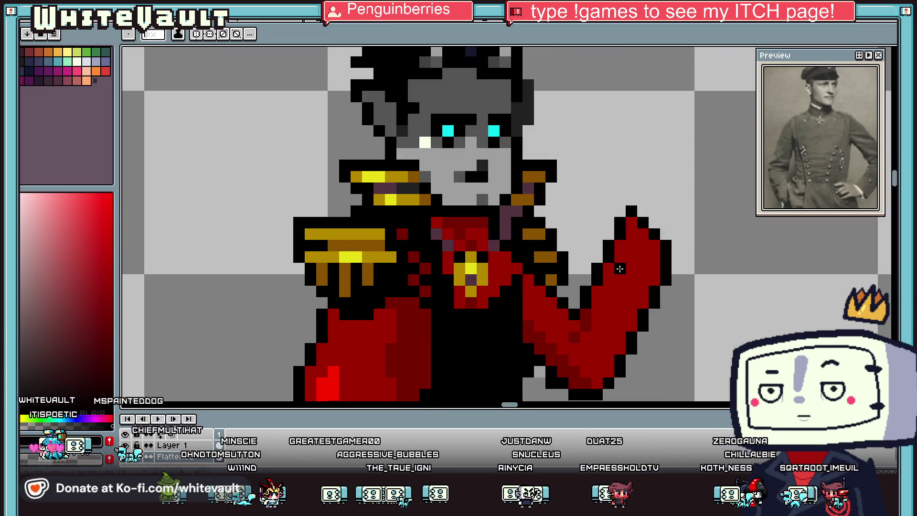
key("i")
key("b")
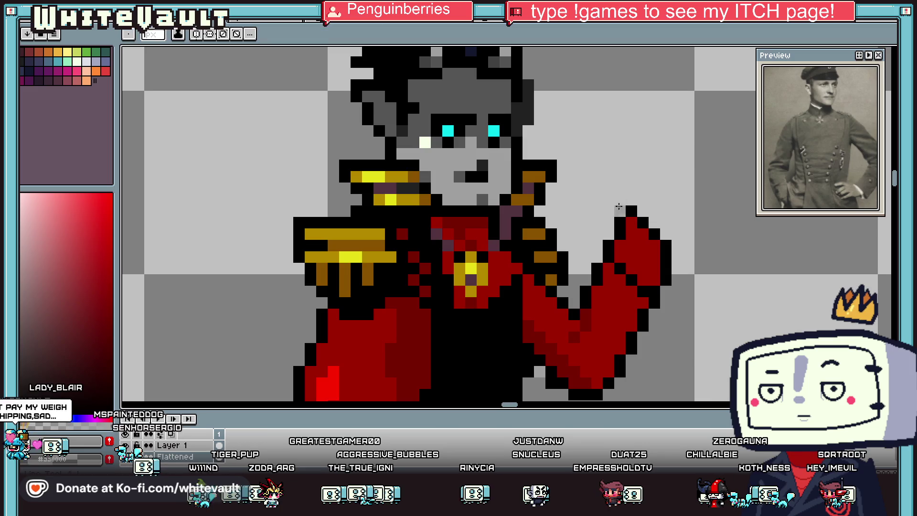
left_click_drag(642, 210, 680, 211)
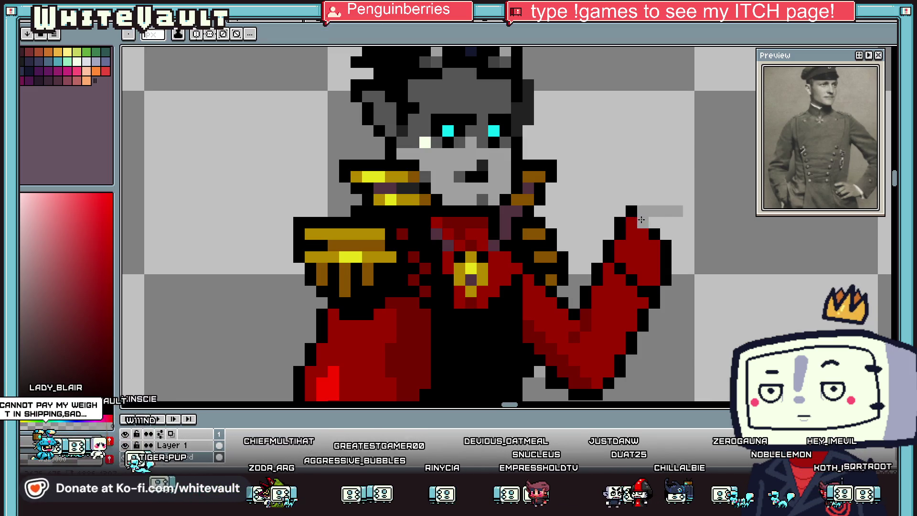
left_click_drag(665, 223, 621, 244)
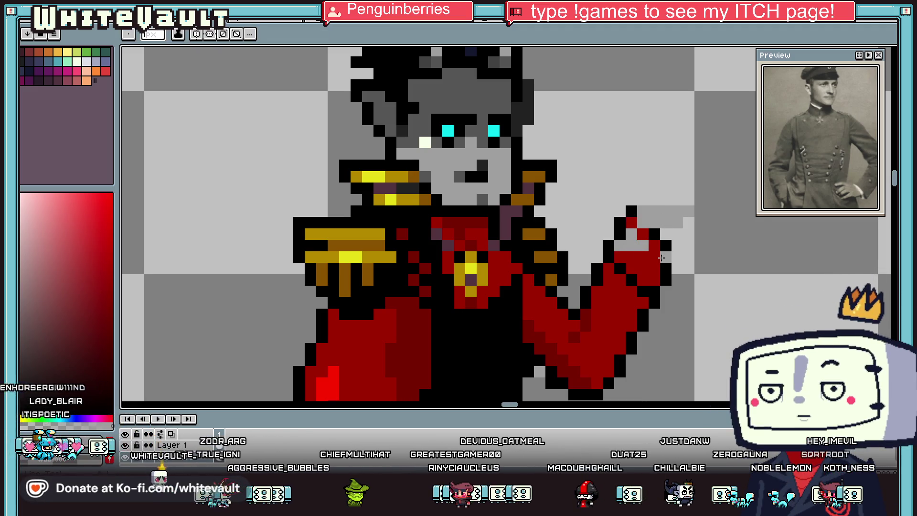
left_click(658, 269)
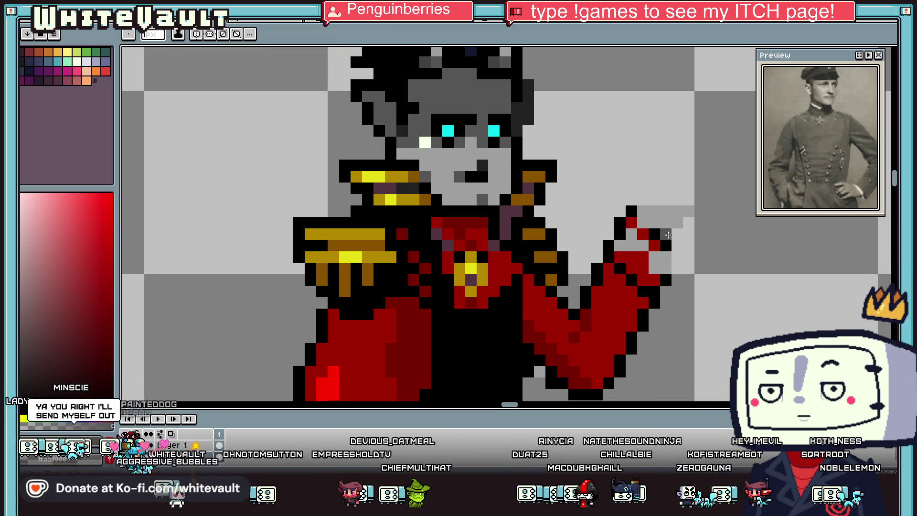
left_click(654, 244)
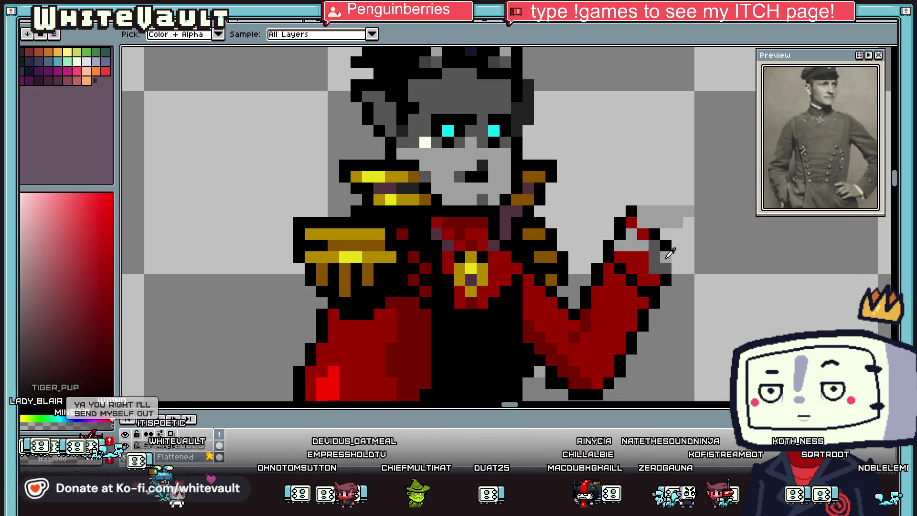
- Paint the row above the hand black, then undo it
scroll(673, 250, "down", 4)
scroll(674, 250, "up", 2)
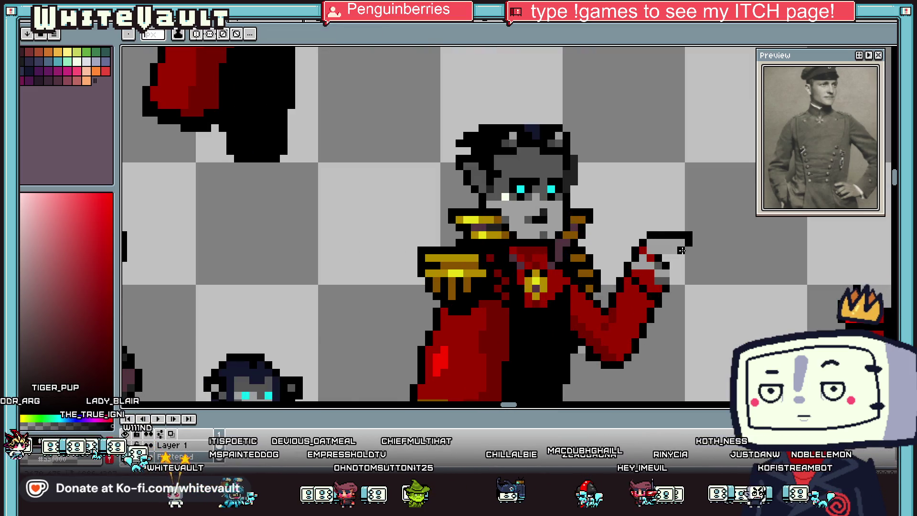
key("i")
scroll(671, 253, "down", 3)
scroll(669, 244, "up", 4)
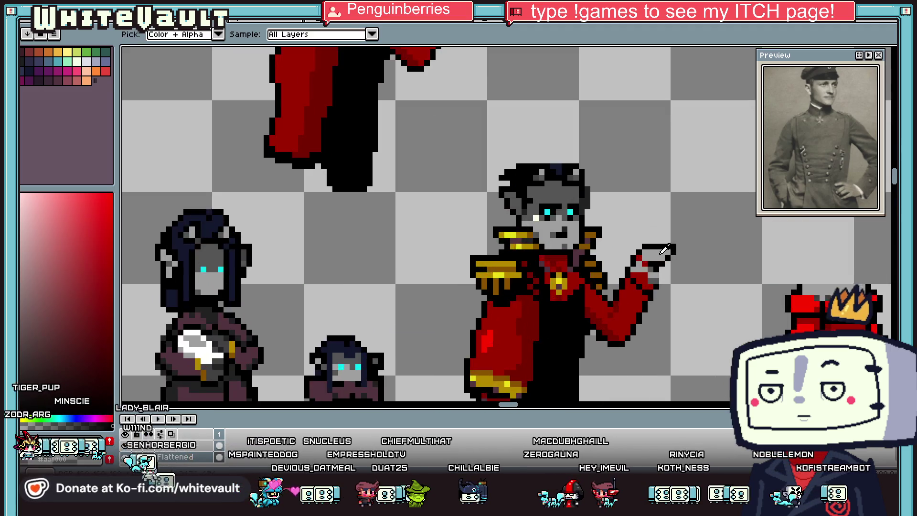
key("b")
left_click_drag(621, 252, 688, 252)
key("ctrl+z")
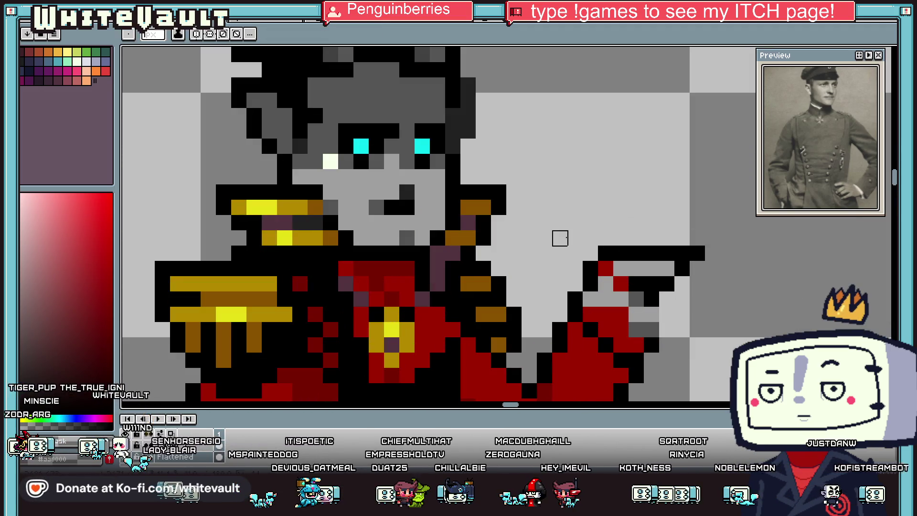
scroll(709, 256, "down", 3)
scroll(708, 258, "up", 5)
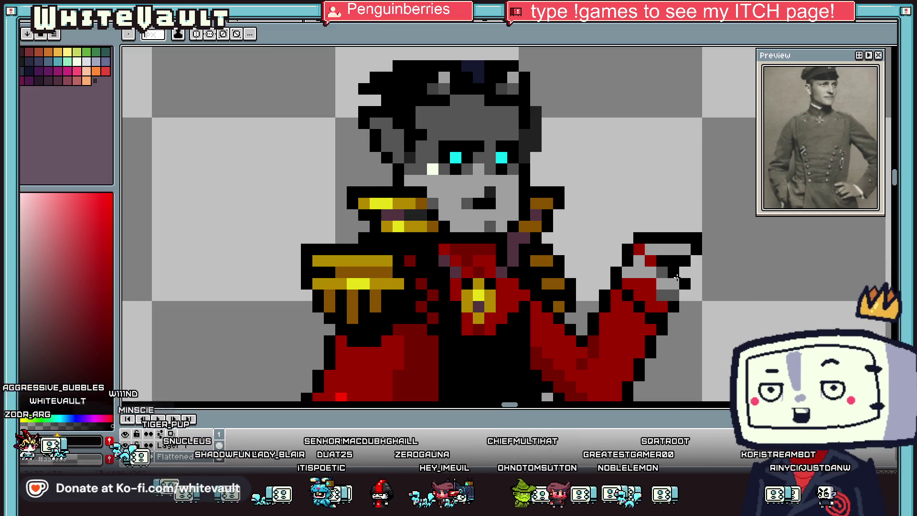
- Blacken the hand's top outline pixels and grey out one outline pixel
key("i")
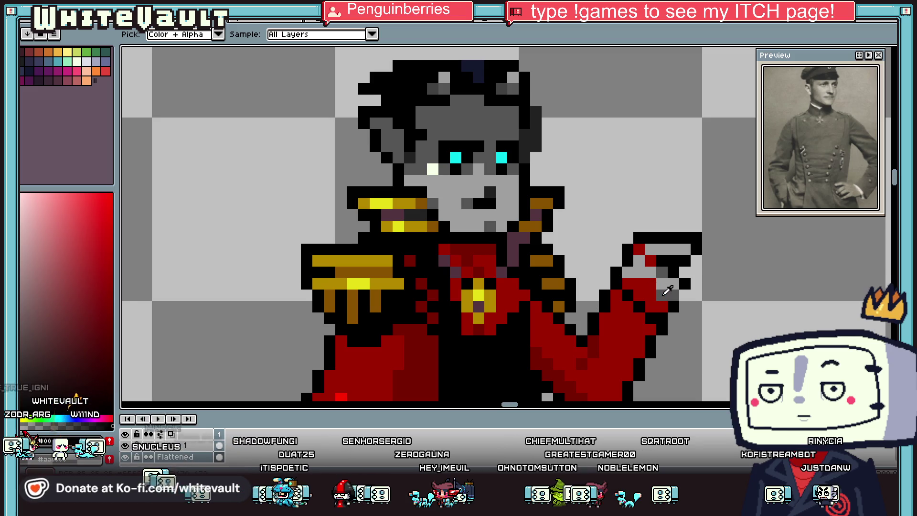
scroll(672, 268, "down", 6)
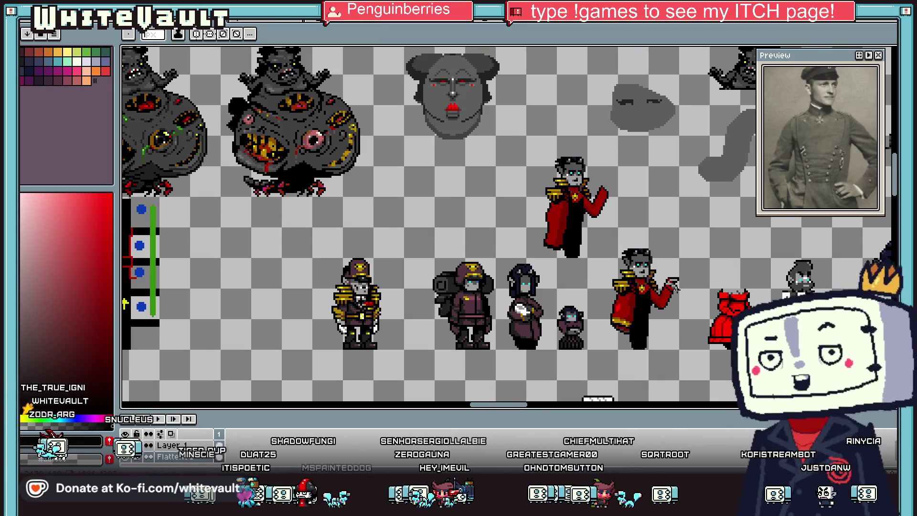
scroll(683, 284, "up", 5)
scroll(681, 285, "up", 3)
key("b")
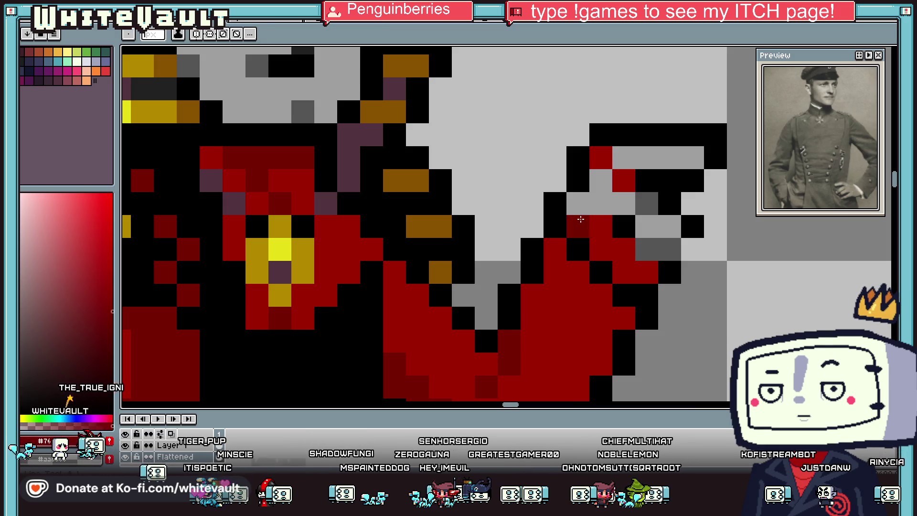
scroll(640, 229, "down", 5)
scroll(646, 226, "down", 1)
key("i")
scroll(642, 218, "up", 2)
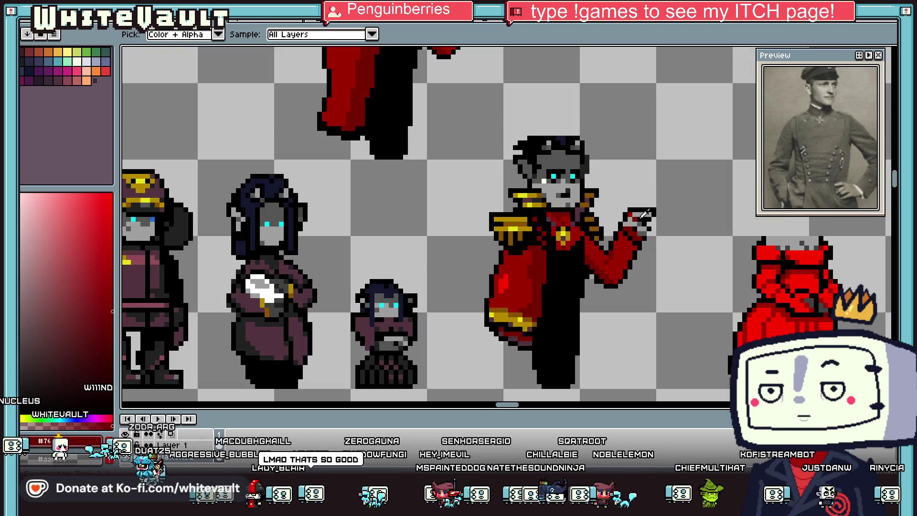
scroll(667, 234, "down", 1)
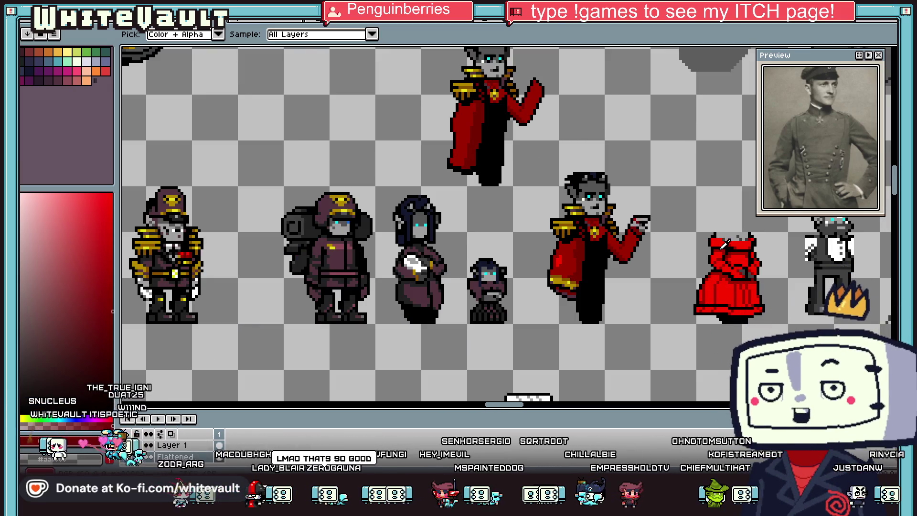
key("b")
scroll(629, 218, "up", 2)
key("i")
scroll(668, 229, "down", 4)
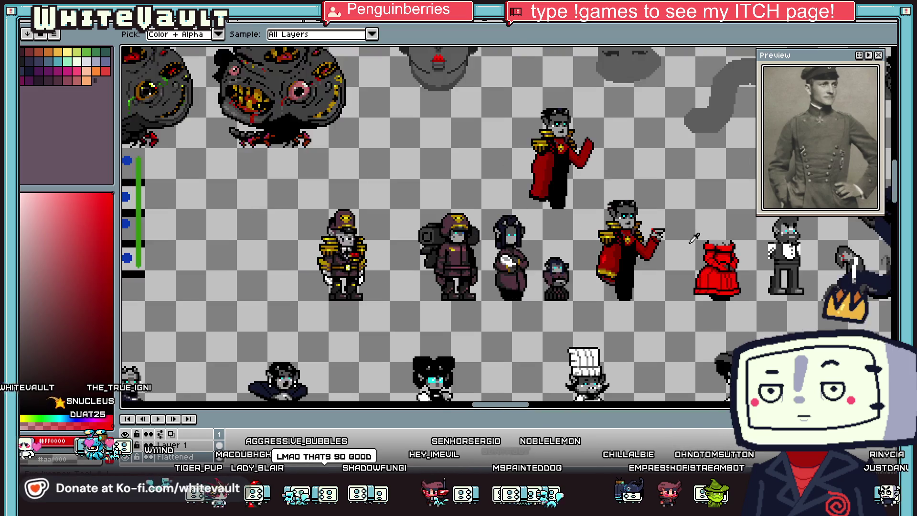
scroll(695, 236, "up", 2)
scroll(694, 237, "down", 4)
scroll(668, 229, "up", 5)
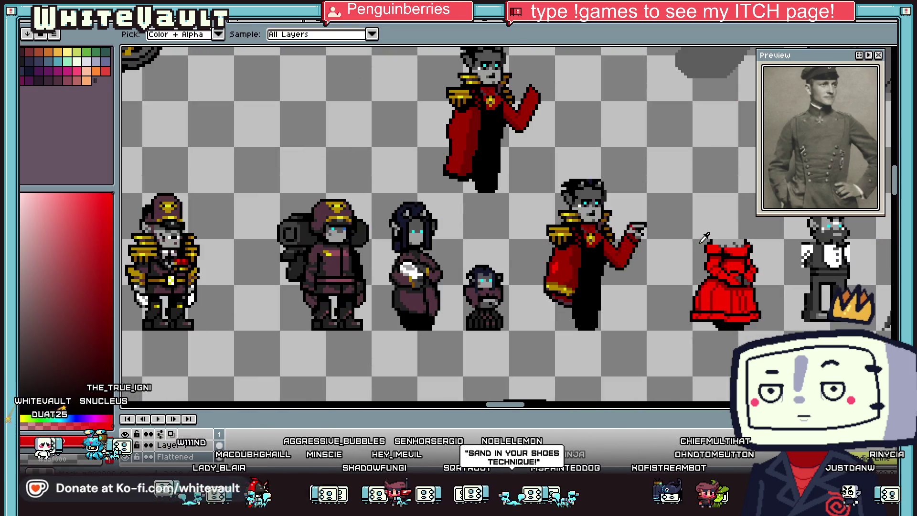
scroll(650, 225, "up", 2)
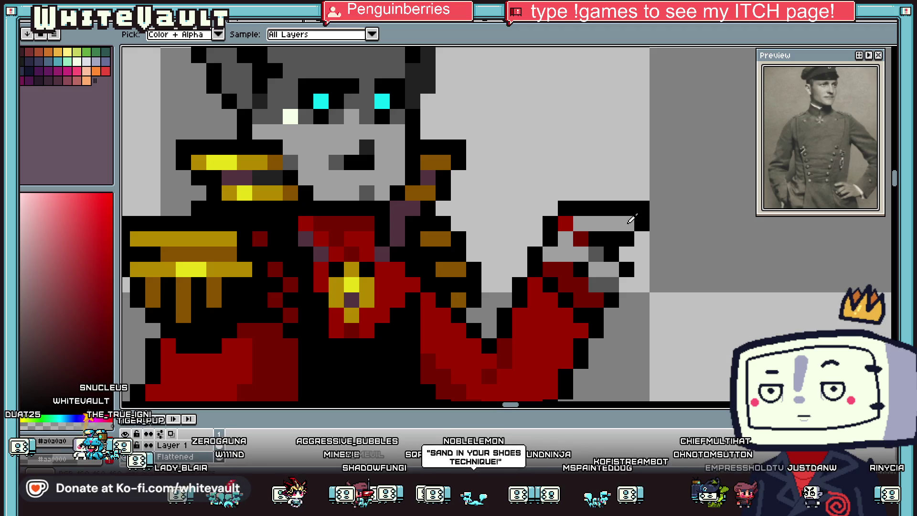
left_click(642, 224)
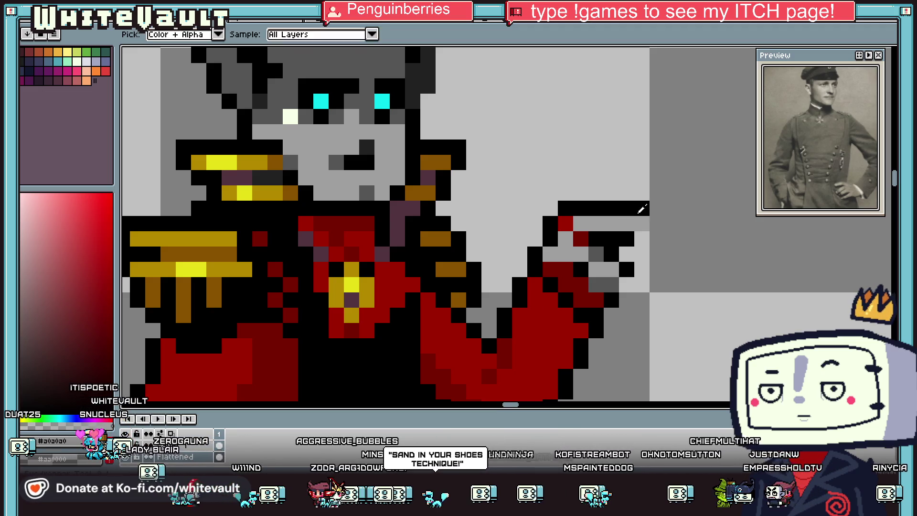
left_click(642, 208, "alt")
left_click(656, 209)
- Reshape the pistol with black edge pixels, a dark grey pixel and a light grey pixel
key("i")
scroll(648, 237, "down", 3)
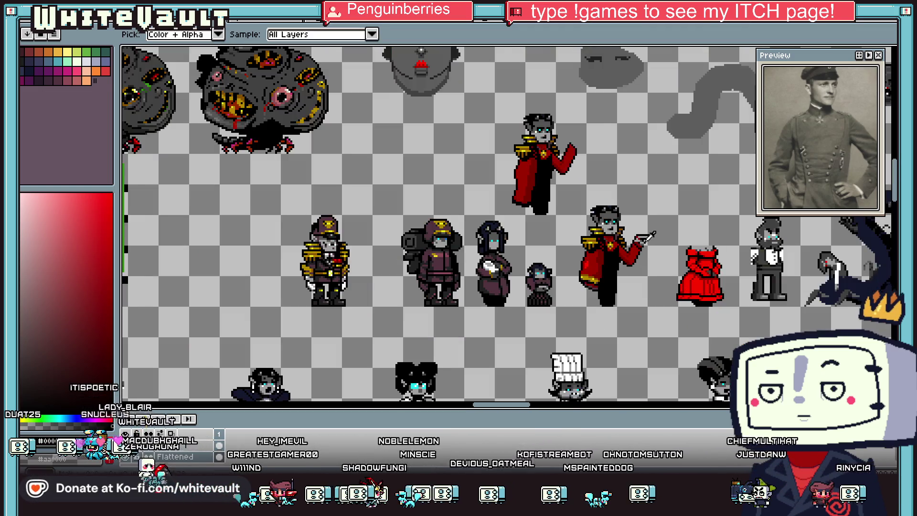
scroll(647, 237, "up", 3)
left_click(631, 239)
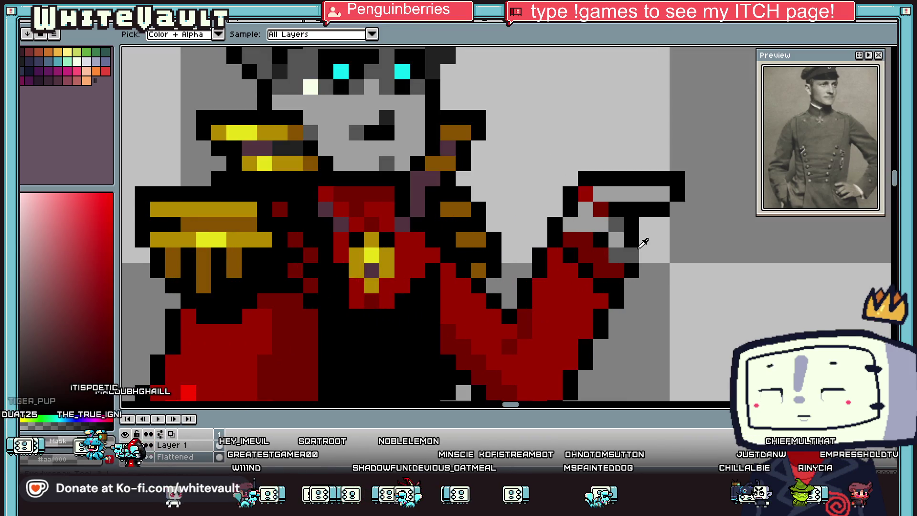
scroll(648, 249, "down", 4)
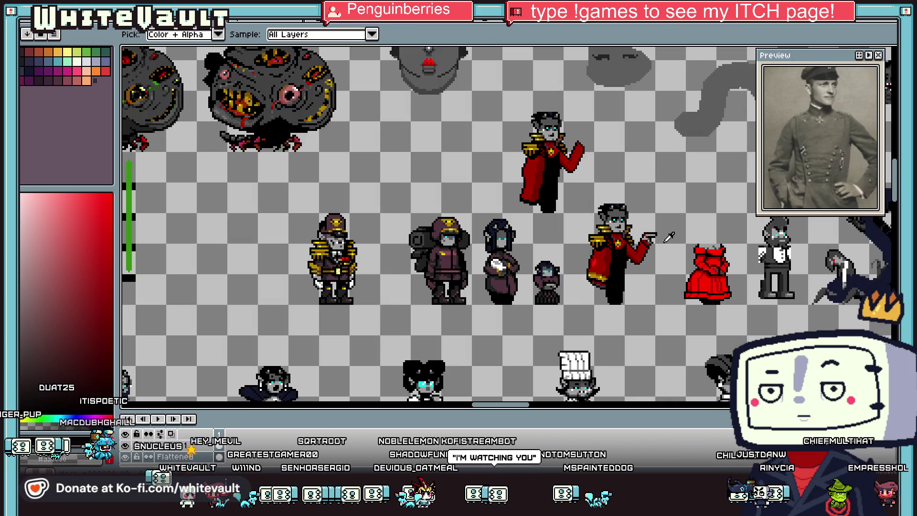
scroll(644, 239, "up", 4)
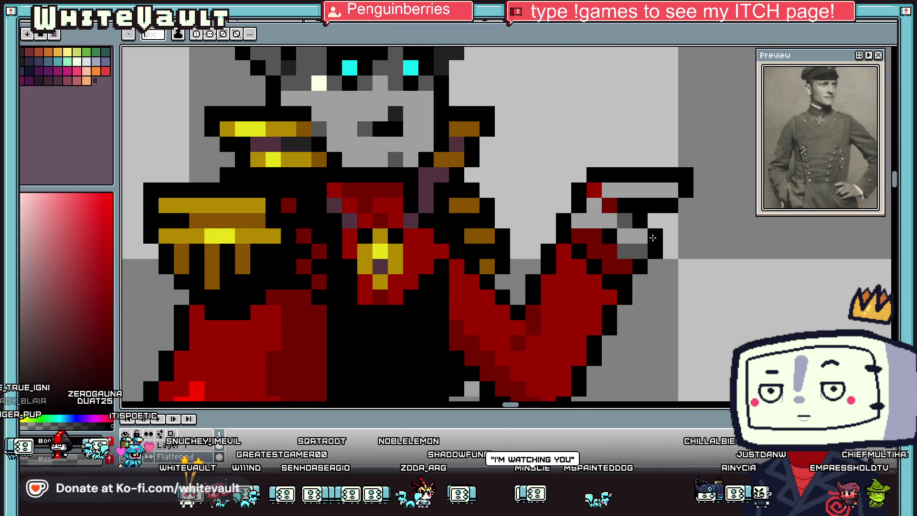
left_click(646, 233)
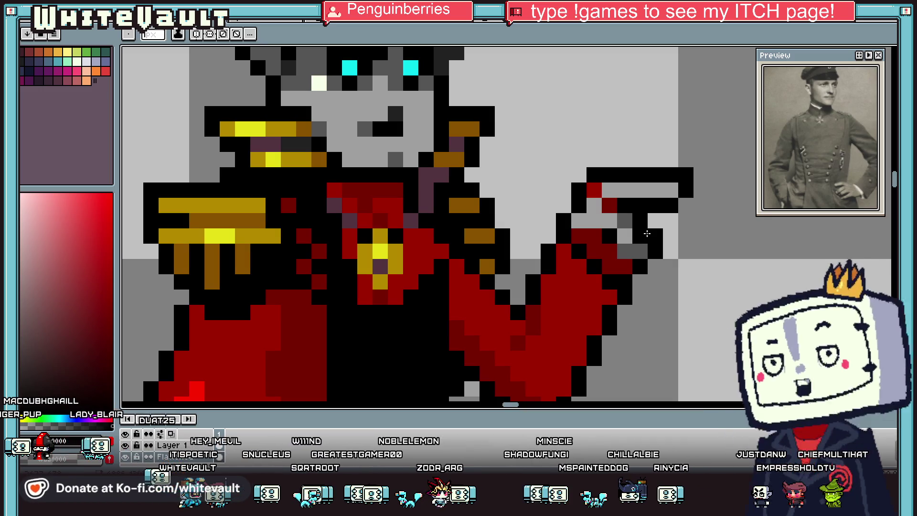
scroll(634, 240, "down", 3)
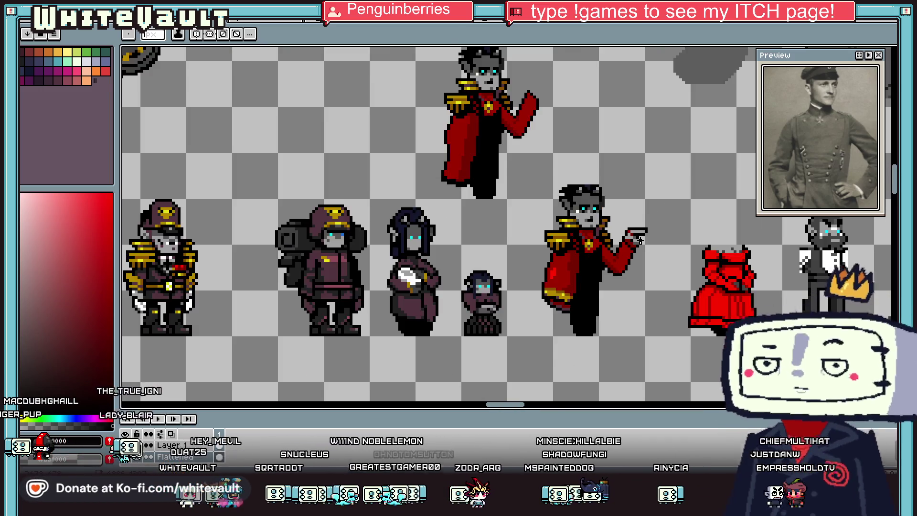
scroll(672, 266, "down", 1)
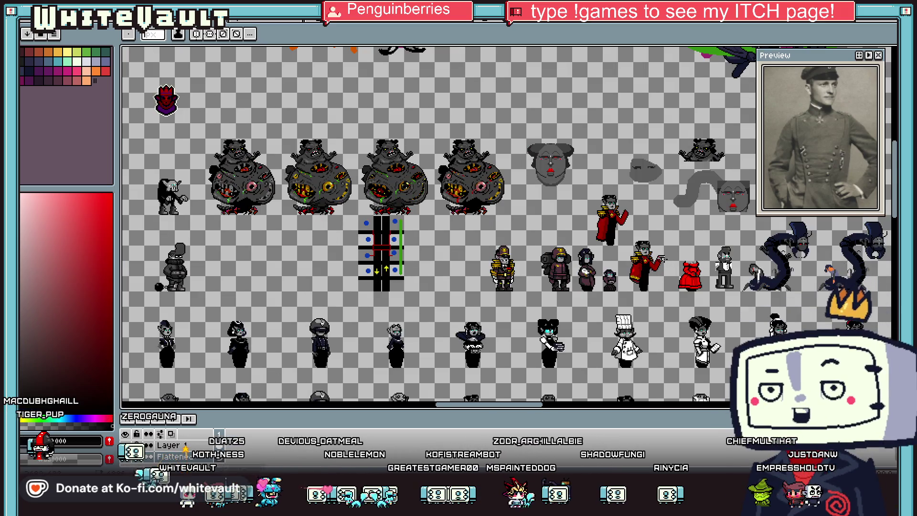
scroll(672, 266, "up", 4)
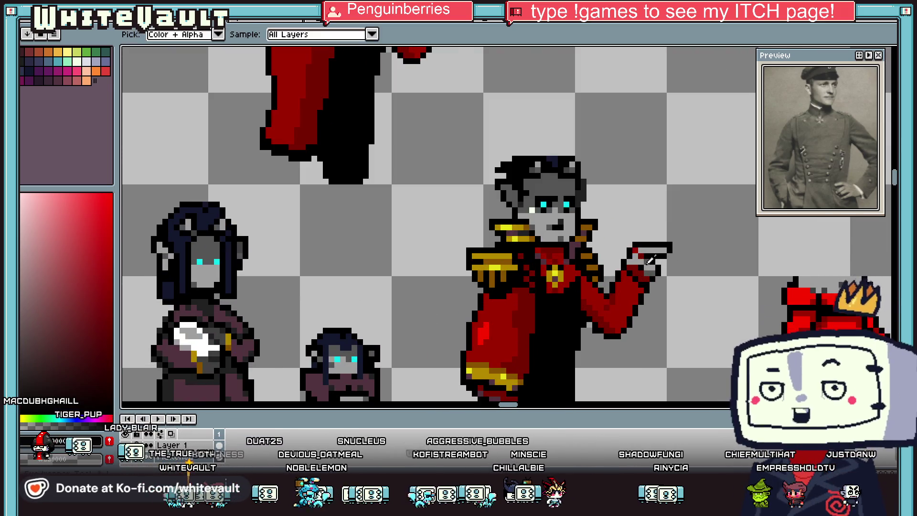
scroll(665, 262, "up", 2)
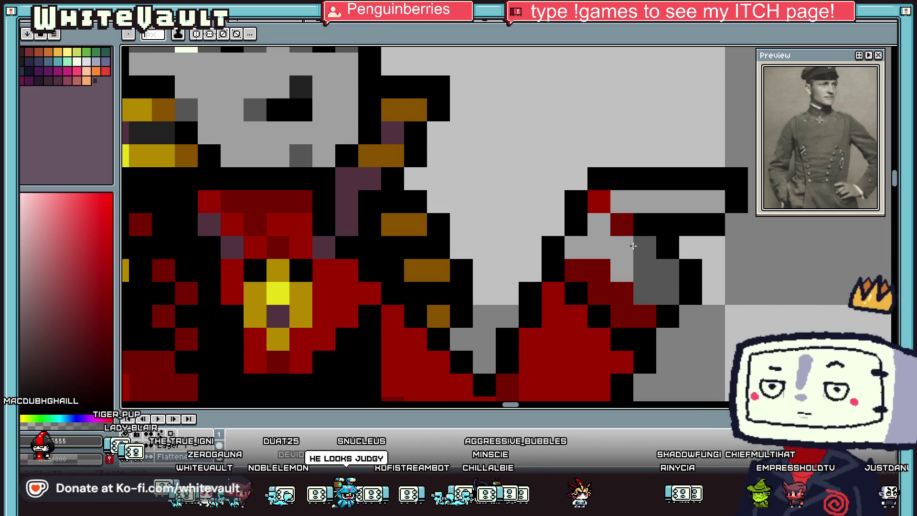
left_click(599, 225)
left_click(614, 250, "alt")
left_click(599, 267)
left_click(621, 248)
scroll(597, 223, "down", 6)
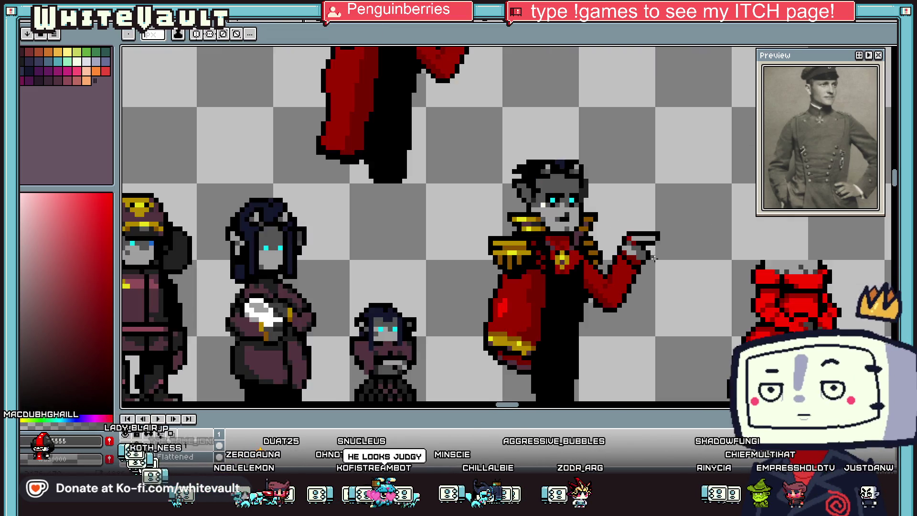
scroll(669, 260, "up", 5)
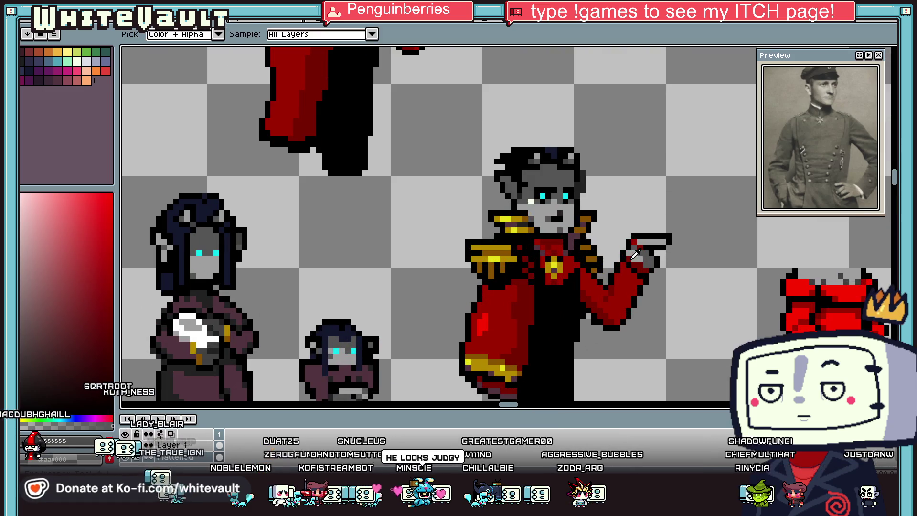
- Eyedrop the epaulette's gold and the medal's bright yellow
left_click(529, 228, "alt")
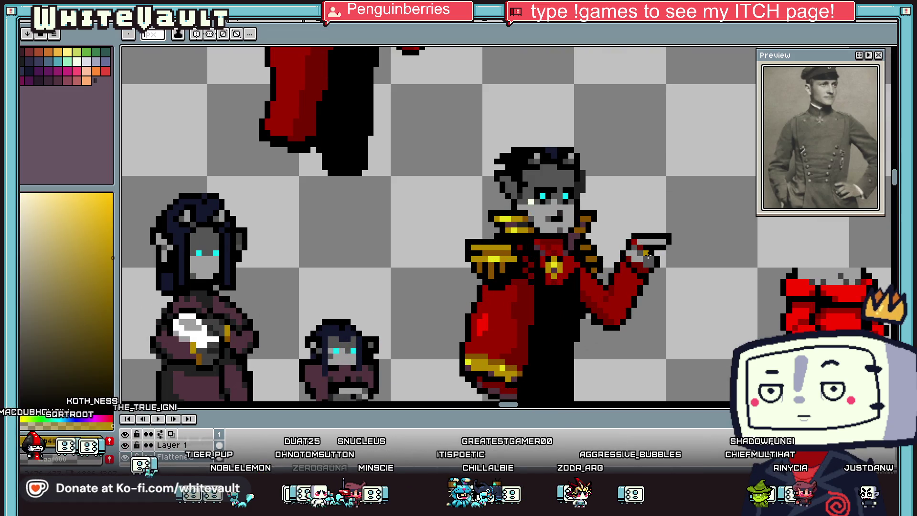
scroll(648, 256, "up", 2)
left_click(394, 280, "alt")
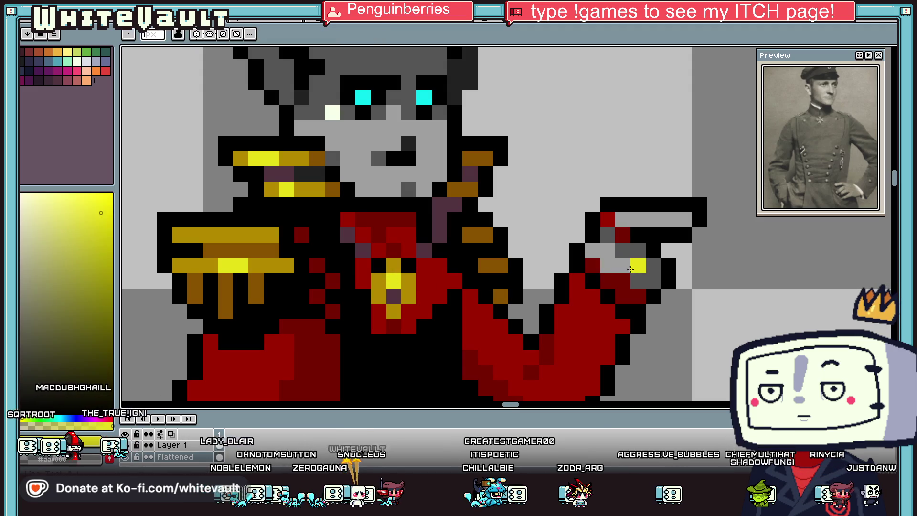
scroll(669, 266, "down", 10)
scroll(668, 262, "up", 3)
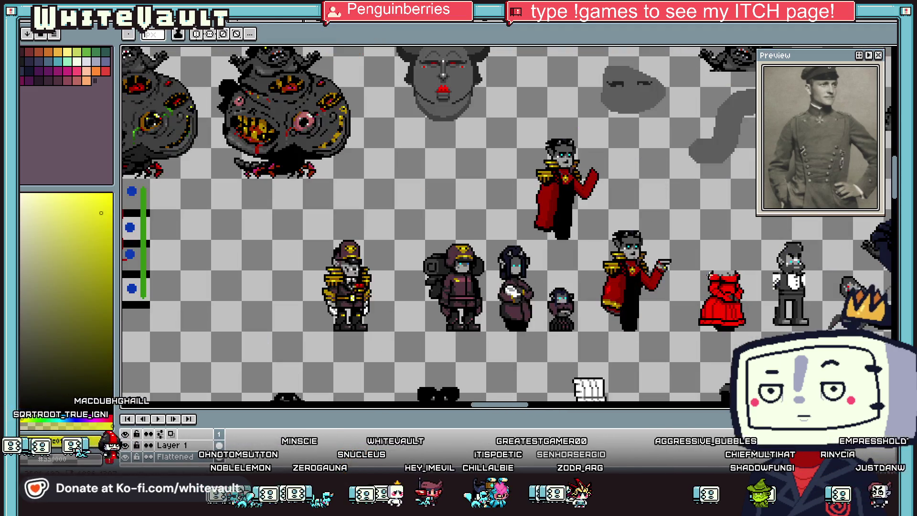
scroll(667, 261, "up", 3)
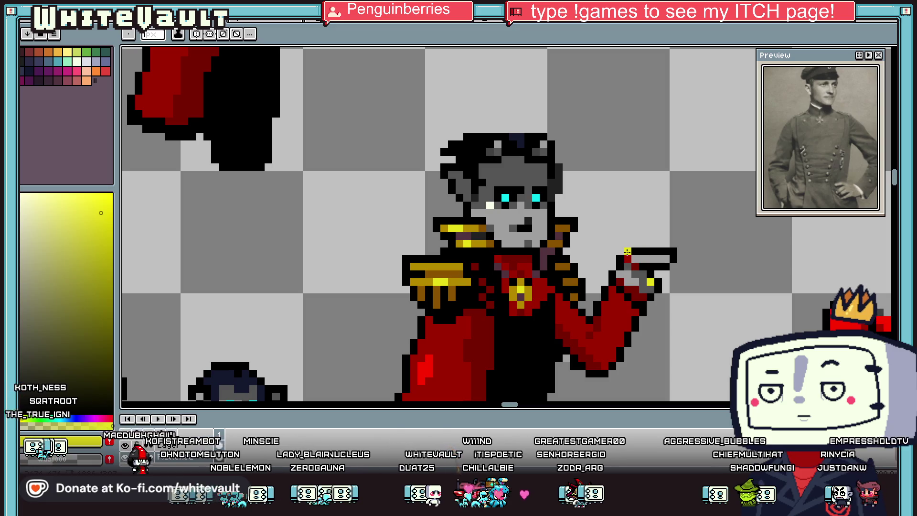
left_click(627, 253, "alt")
scroll(659, 263, "down", 6)
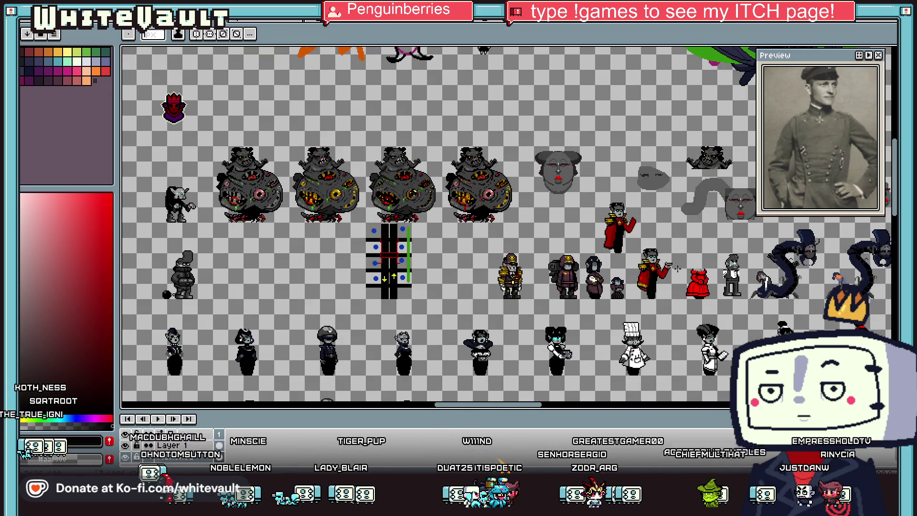
key("v")
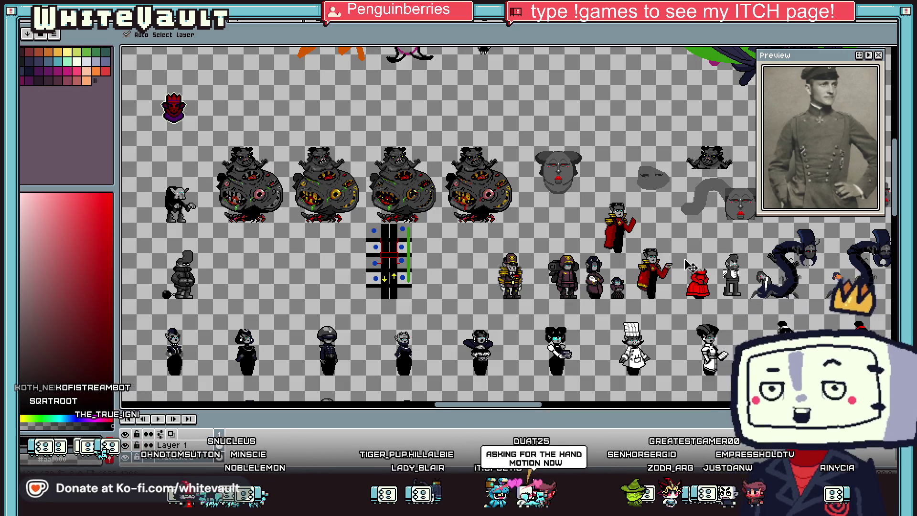
key("b")
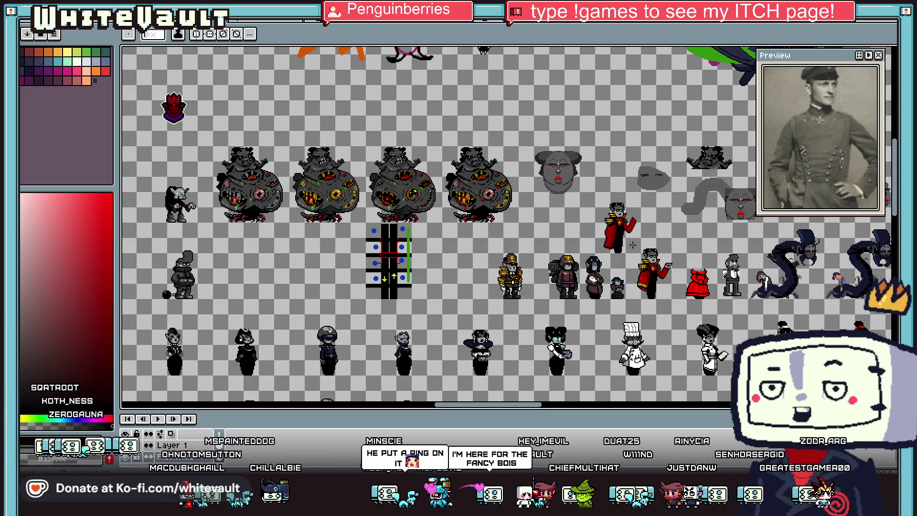
key("i")
scroll(659, 282, "up", 5)
key("b")
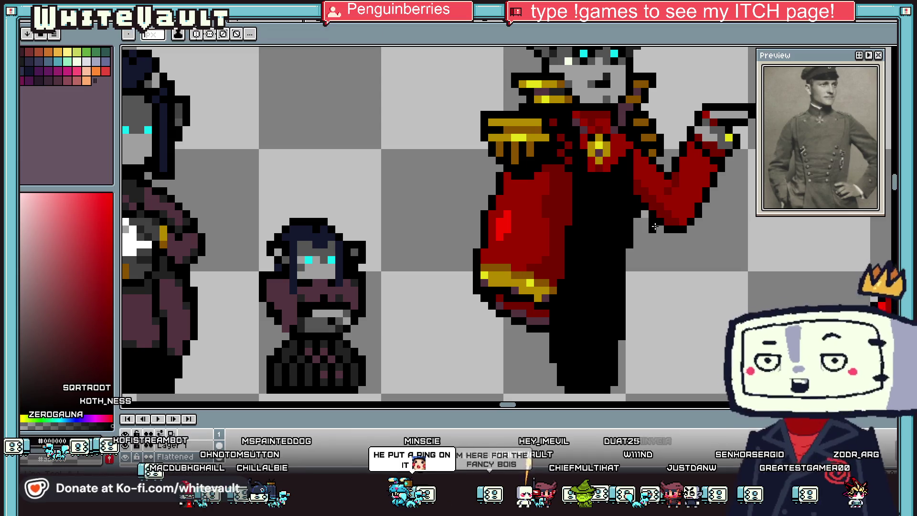
- Draw a black vertical line down from the coat edge and dot dark purple at its end
left_click_drag(659, 253, 659, 308)
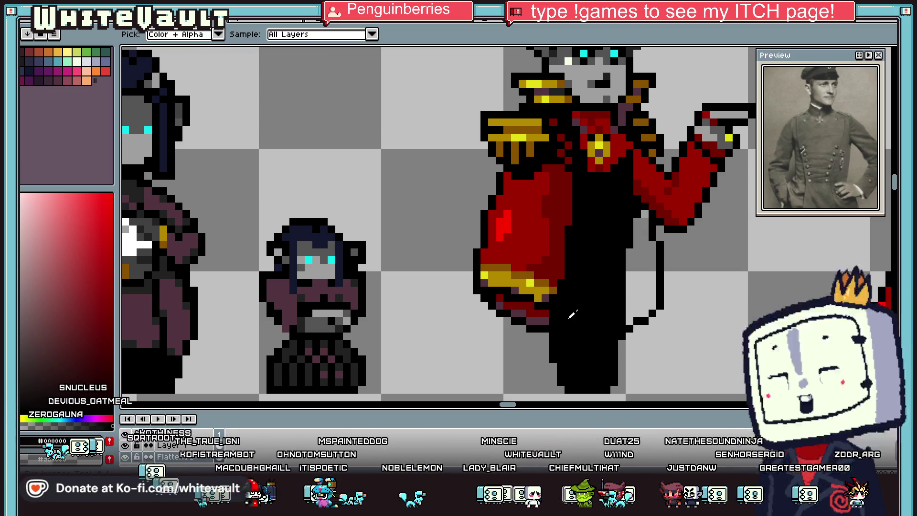
left_click(544, 318, "alt")
left_click(631, 323)
scroll(626, 330, "up", 2)
left_click(644, 309)
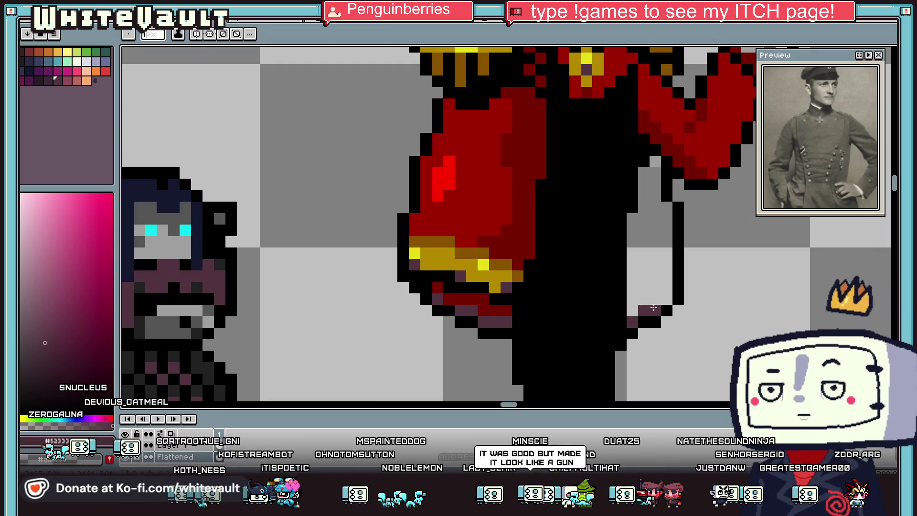
left_click(654, 310)
- Fill the outlined section with dark red #760000 using the Paint Bucket
key("g")
left_click(690, 145, "alt")
left_click(653, 205)
scroll(653, 206, "down", 3)
scroll(649, 226, "up", 1)
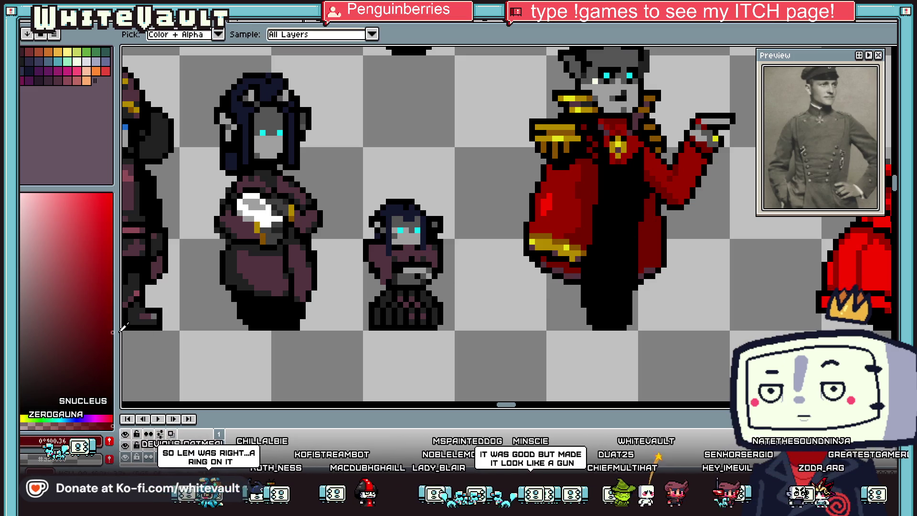
scroll(650, 229, "down", 3)
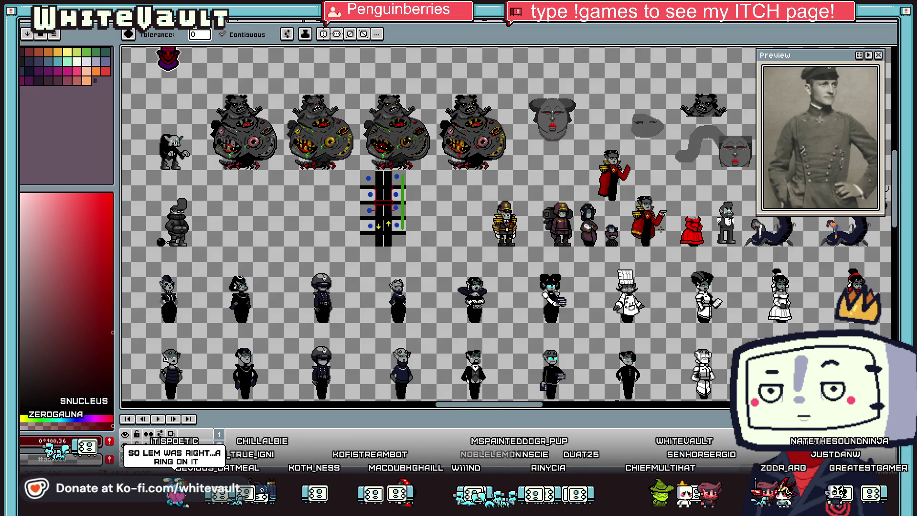
scroll(621, 229, "up", 3)
key("b")
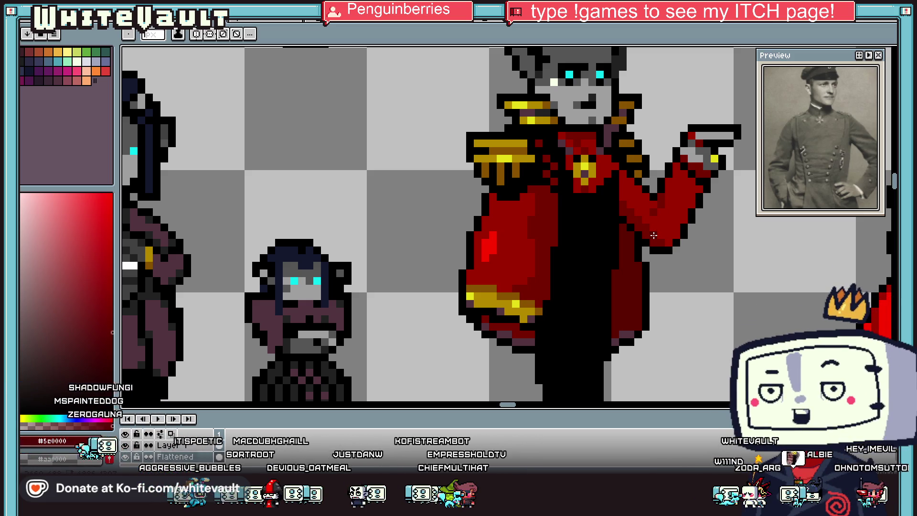
- Sample a colour from the pistol and repaint its outline pixels light grey
scroll(623, 181, "down", 2)
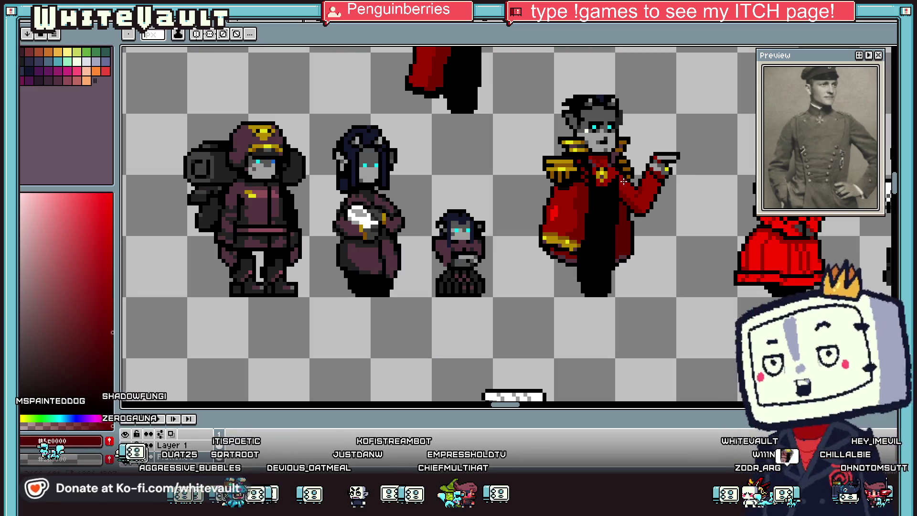
scroll(645, 184, "down", 1)
key("i")
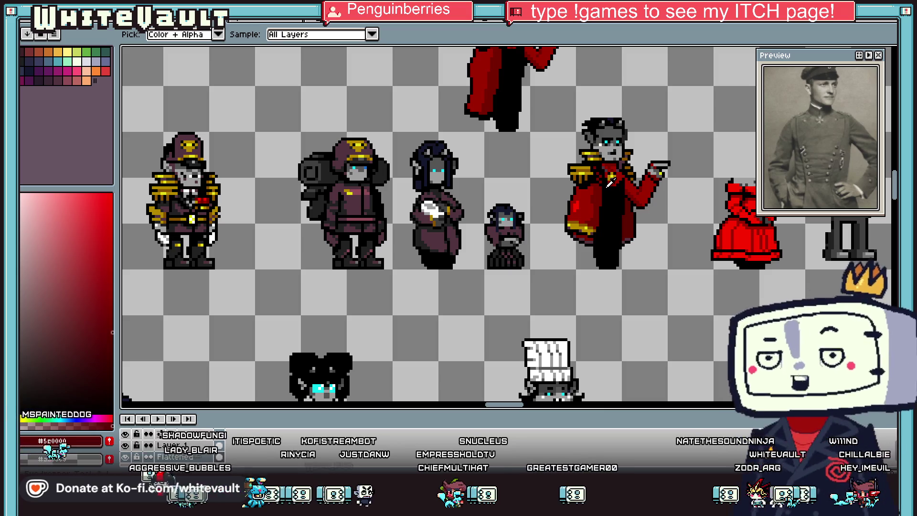
scroll(609, 183, "up", 2)
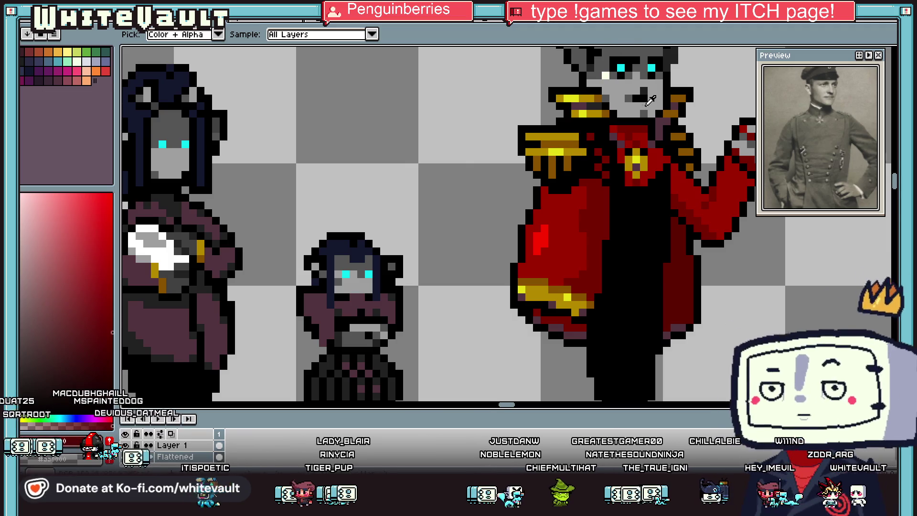
scroll(688, 108, "down", 4)
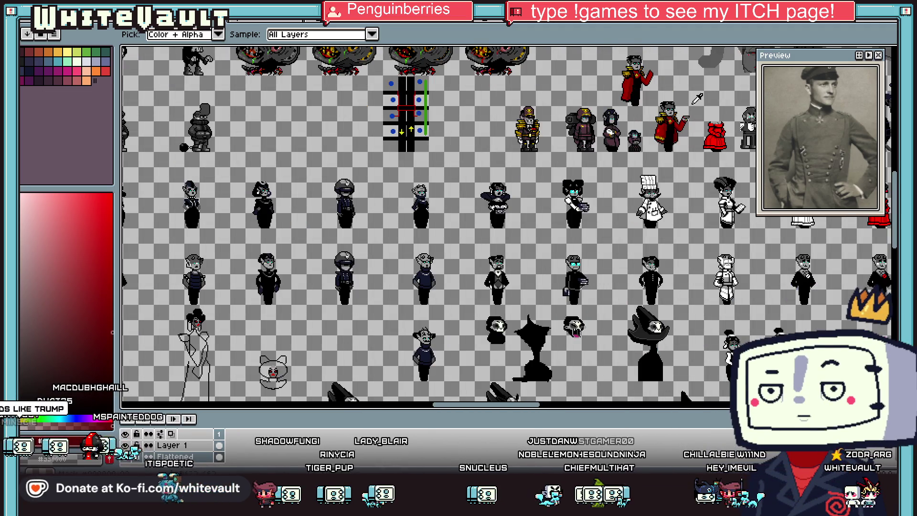
scroll(698, 99, "up", 5)
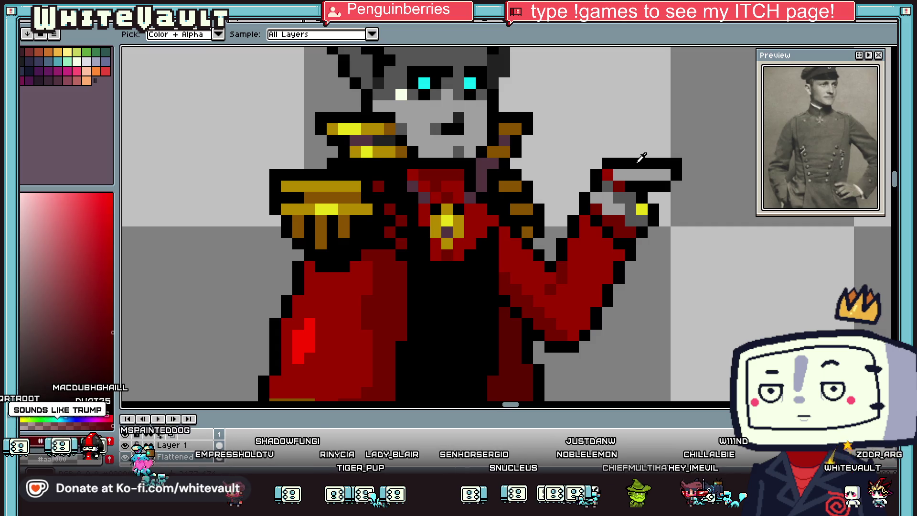
scroll(670, 168, "down", 4)
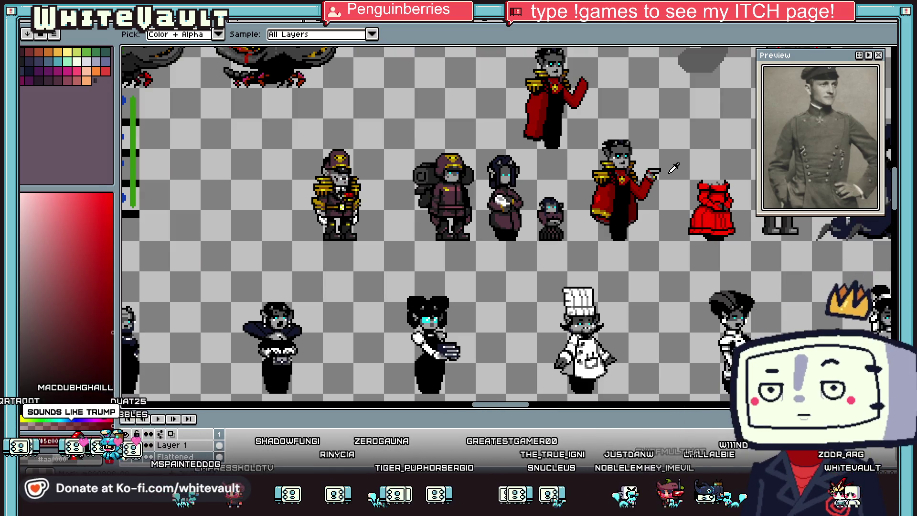
scroll(673, 168, "up", 4)
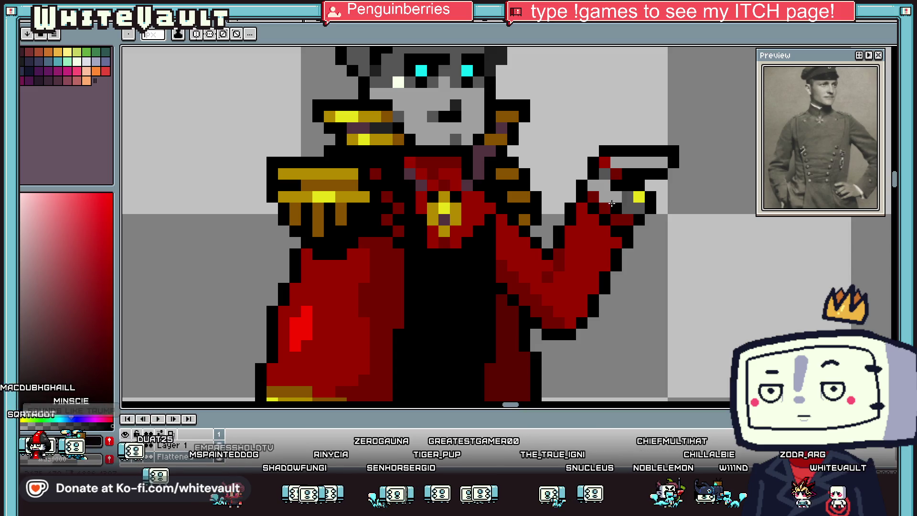
key("i")
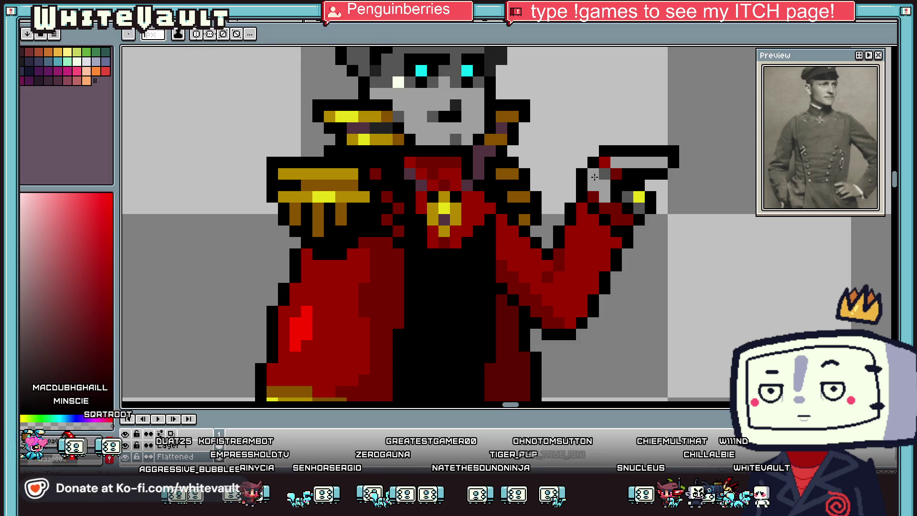
left_click(589, 168)
left_click(593, 151)
scroll(573, 163, "down", 5)
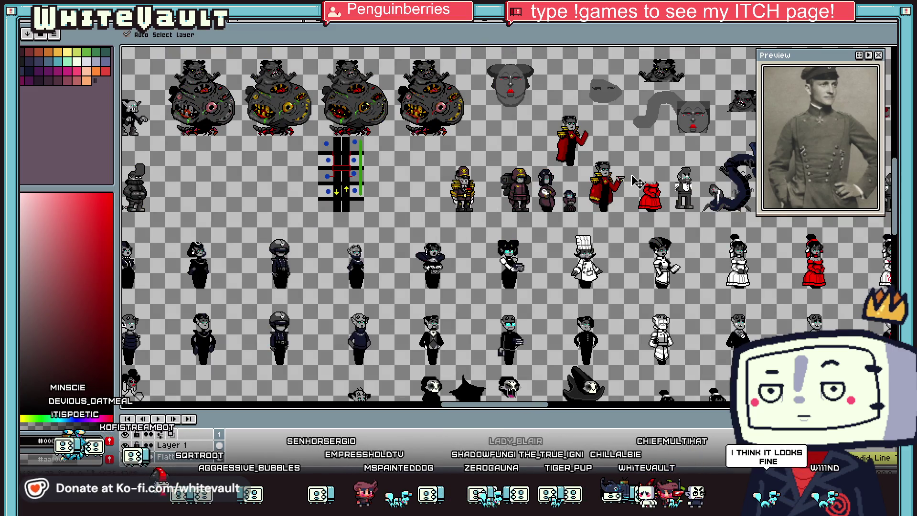
scroll(621, 172, "up", 5)
- Marquee-select the pistol tip and move it to its new position
key("m")
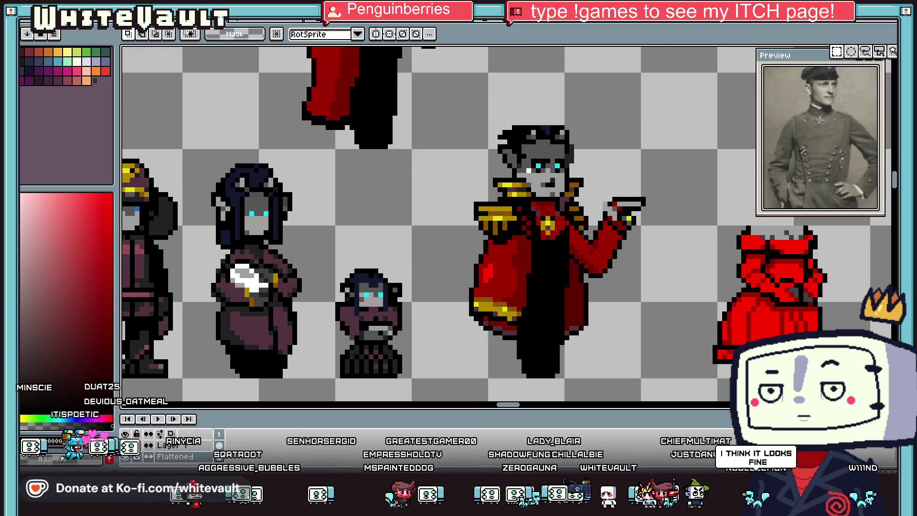
scroll(603, 216, "up", 2)
left_click_drag(686, 155, 635, 214)
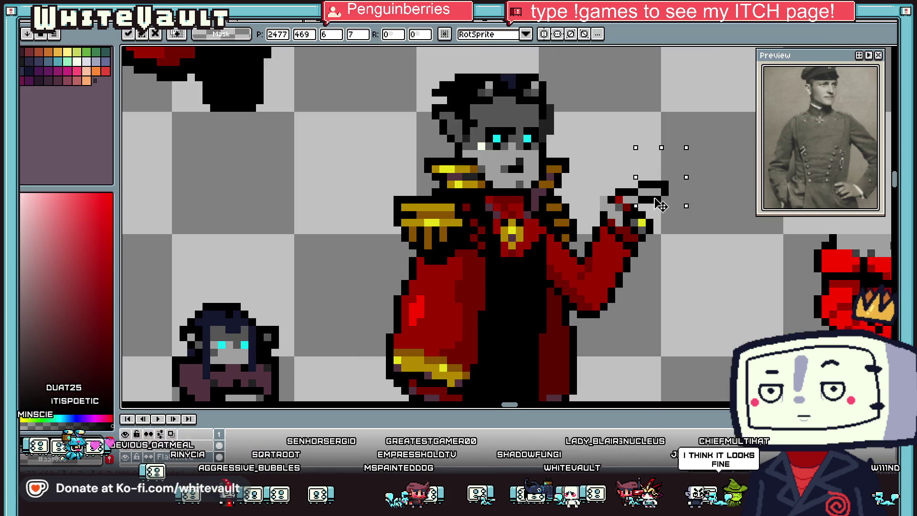
scroll(679, 209, "down", 4)
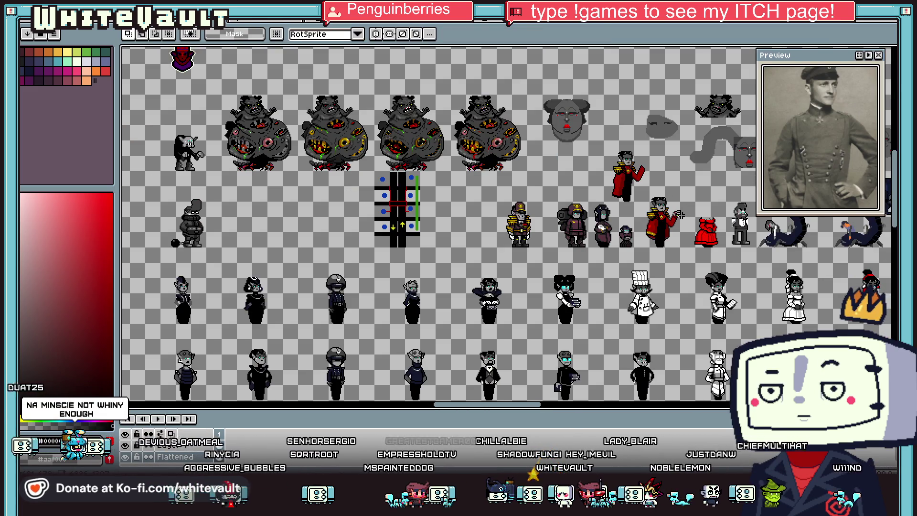
scroll(688, 210, "up", 6)
left_click(667, 231)
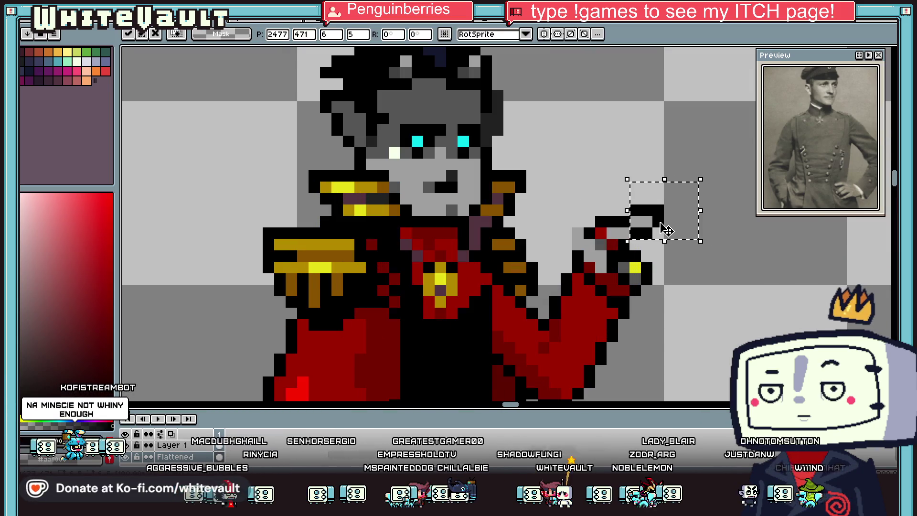
key("ctrl+d")
scroll(668, 227, "down", 4)
scroll(650, 225, "up", 5)
- Draw black outline pixels along the pistol's left side
key("i")
key("b")
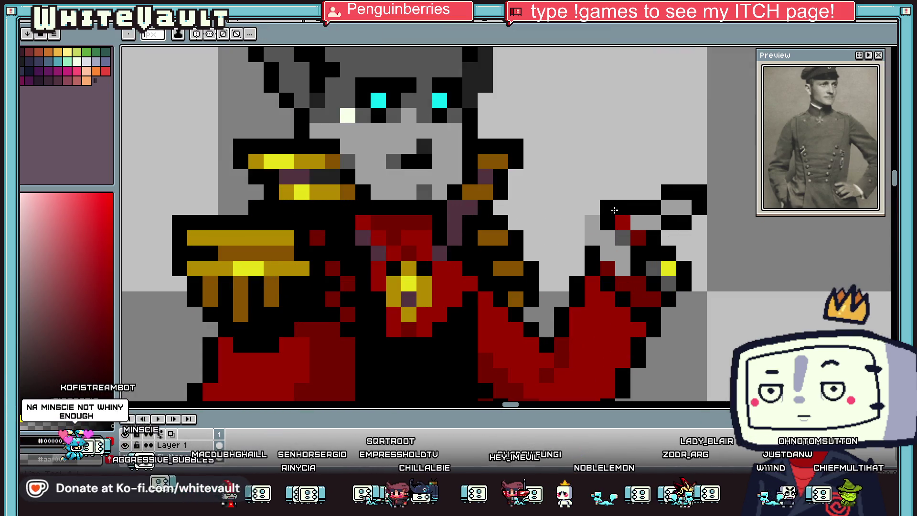
left_click_drag(607, 207, 592, 223)
- Extend the pistol with black pixels and touch it up in light and dark grey
left_click(585, 239)
left_click(623, 237, "alt")
left_click(684, 267, "alt")
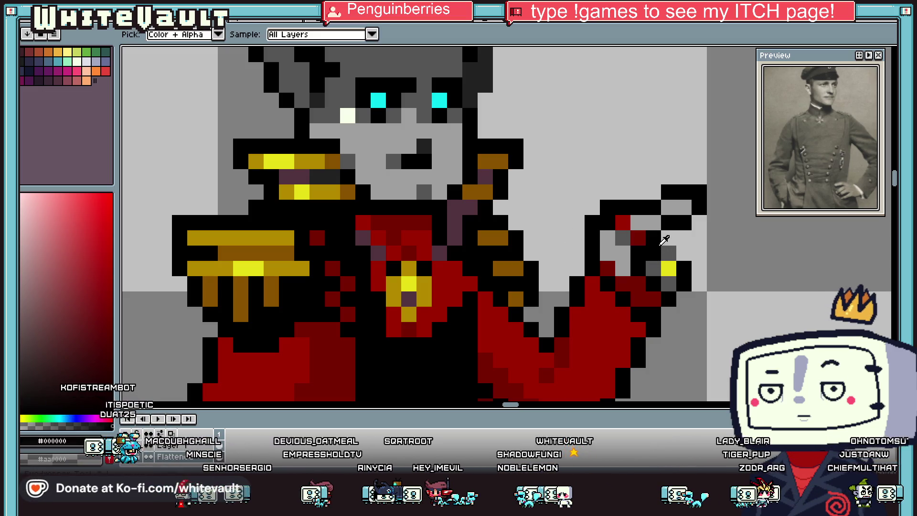
left_click(684, 253)
scroll(710, 253, "down", 5)
scroll(709, 254, "down", 3)
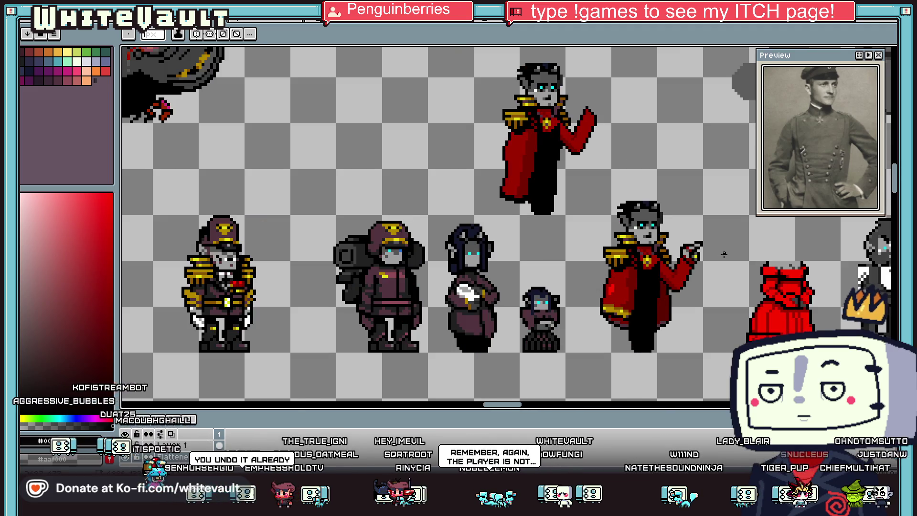
scroll(678, 253, "up", 8)
left_click(623, 258, "alt")
left_click(646, 263)
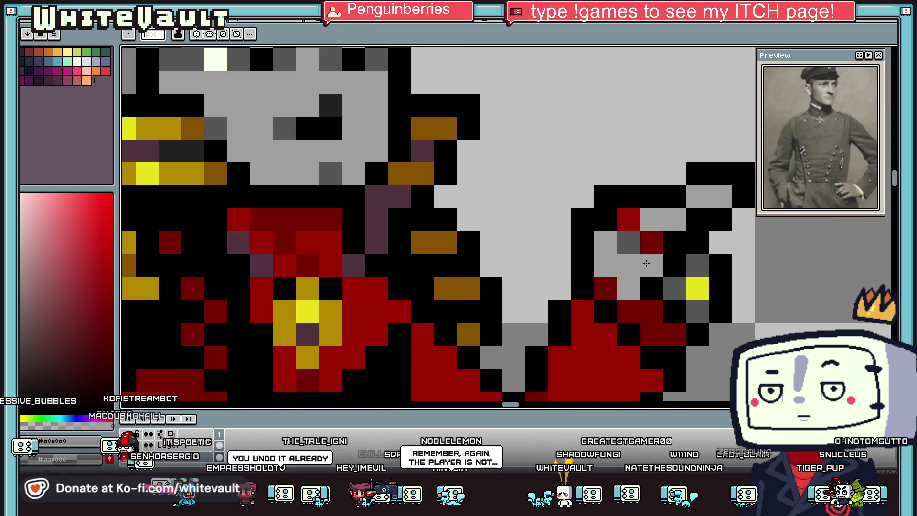
left_click(629, 243, "alt")
left_click(651, 265)
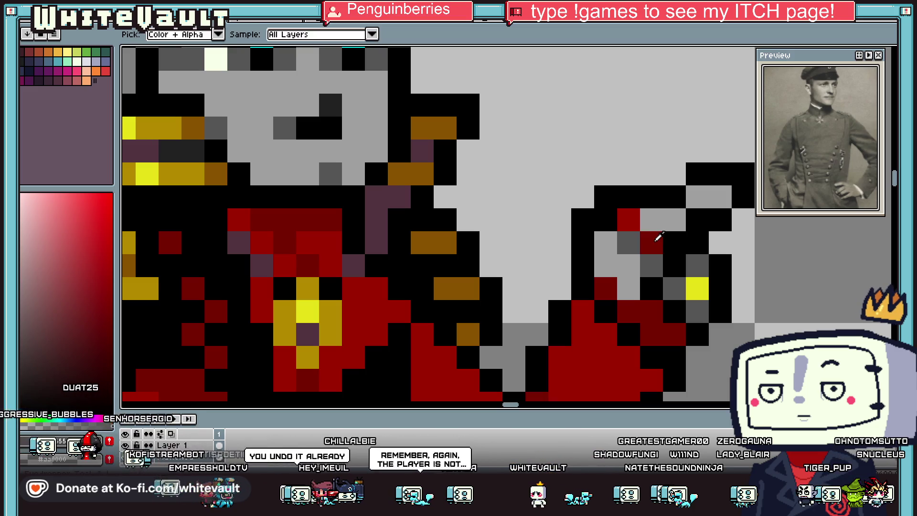
- Repaint several of the officer's hand pixels in dark red and grey
left_click(651, 242, "alt")
left_click(670, 262)
left_click(652, 289)
scroll(709, 276, "down", 6)
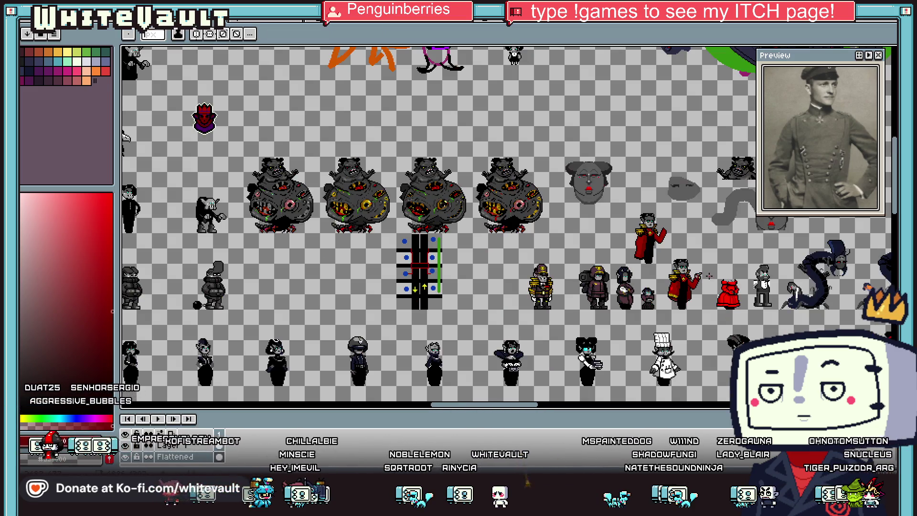
scroll(670, 210, "up", 6)
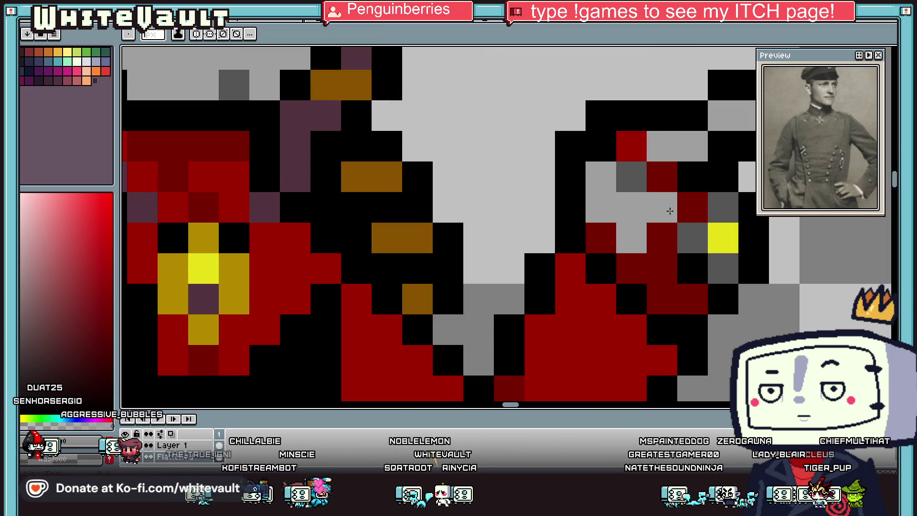
left_click(691, 208)
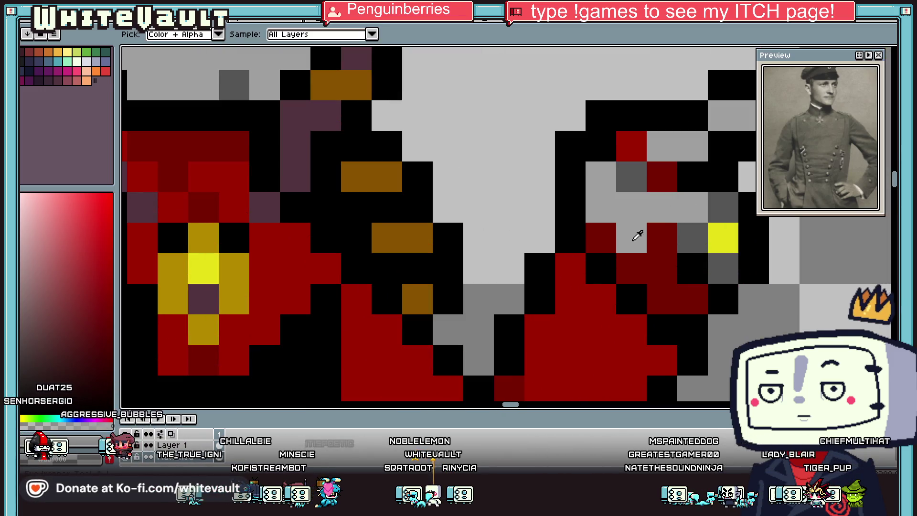
left_click(661, 237, "alt")
left_click(635, 235)
scroll(637, 233, "down", 6)
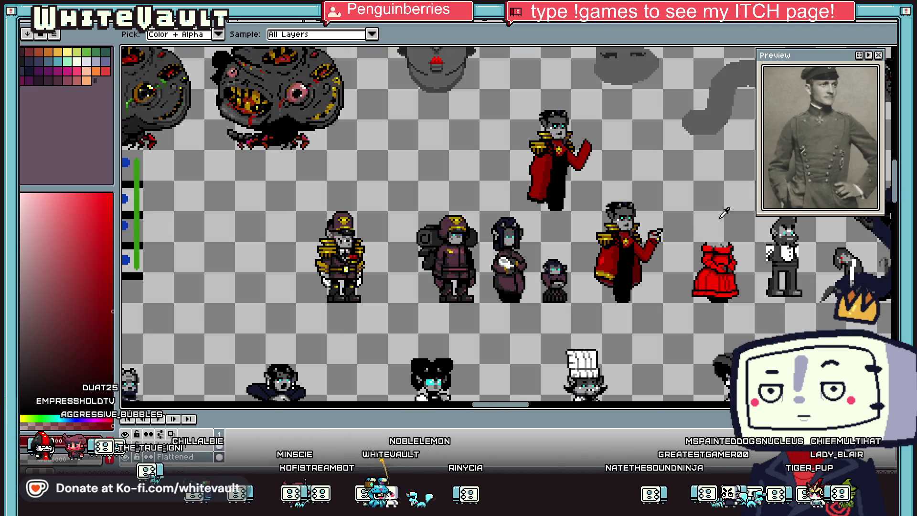
scroll(824, 142, "down", 3)
scroll(824, 142, "up", 4)
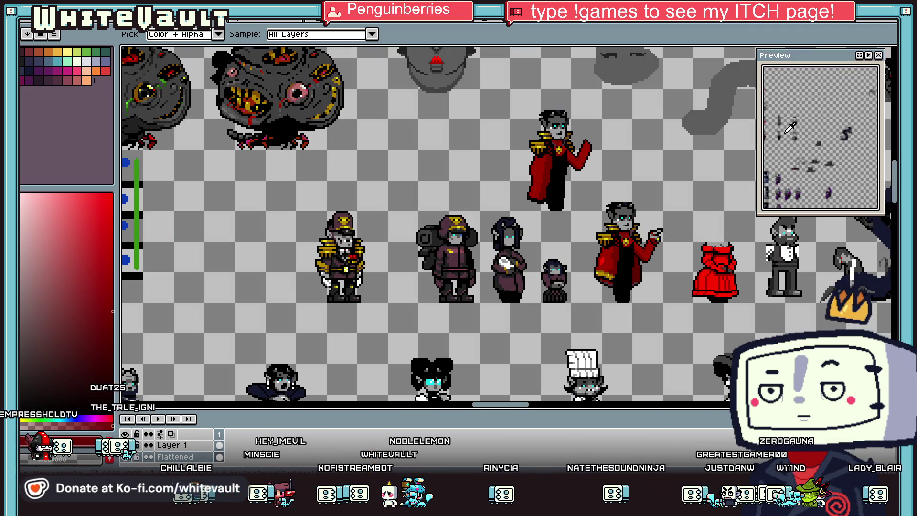
scroll(848, 132, "up", 5)
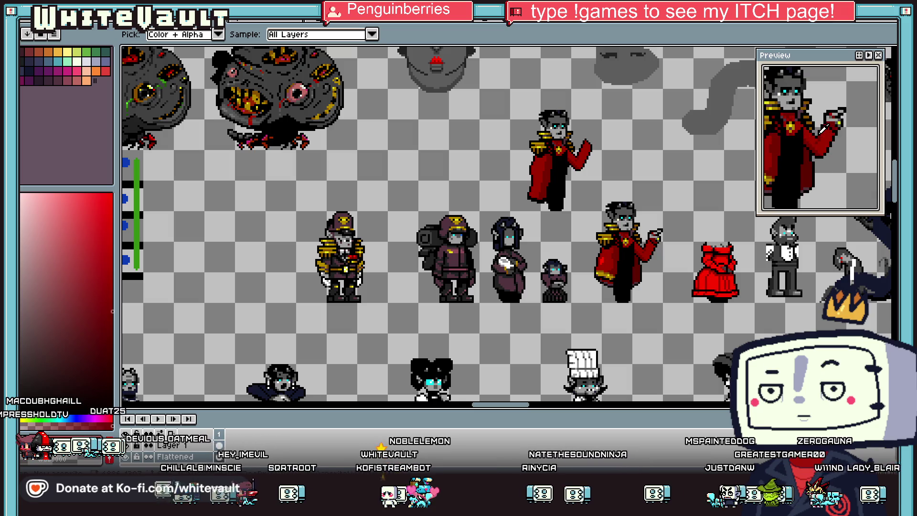
scroll(678, 234, "up", 5)
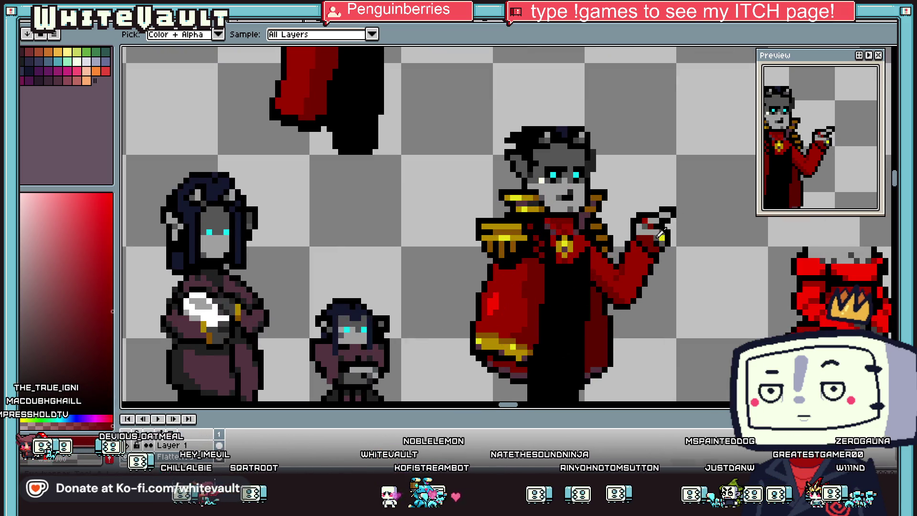
scroll(669, 233, "down", 5)
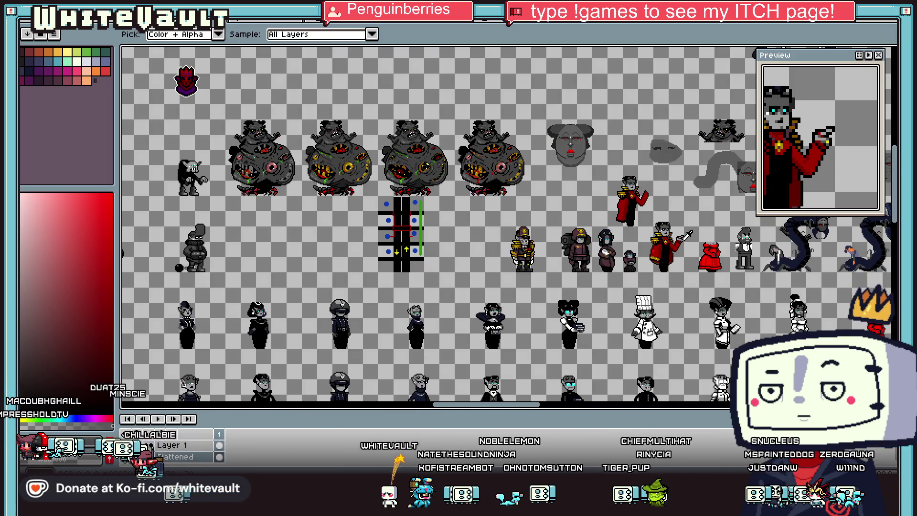
scroll(695, 235, "up", 5)
- Use the Magic Wand to move the hand's white and yellow highlights up to the fingertip
key("w")
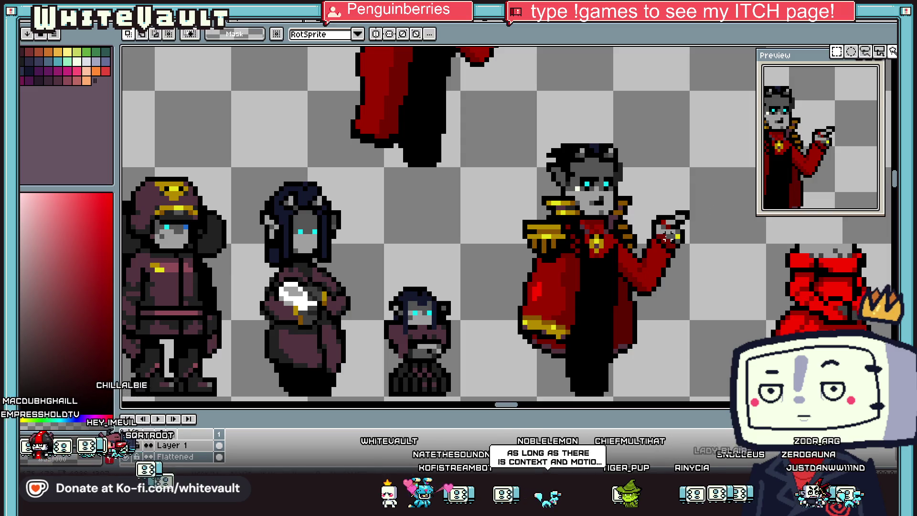
scroll(707, 245, "up", 3)
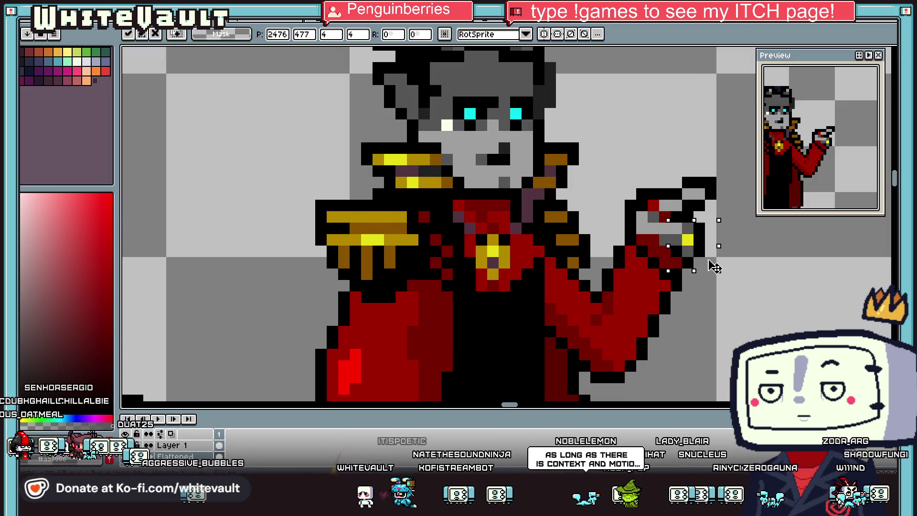
mouse_move(688, 241)
left_mouse_down()
mouse_move(710, 188)
mouse_move(728, 215)
mouse_move(718, 212)
left_mouse_up()
key("Return")
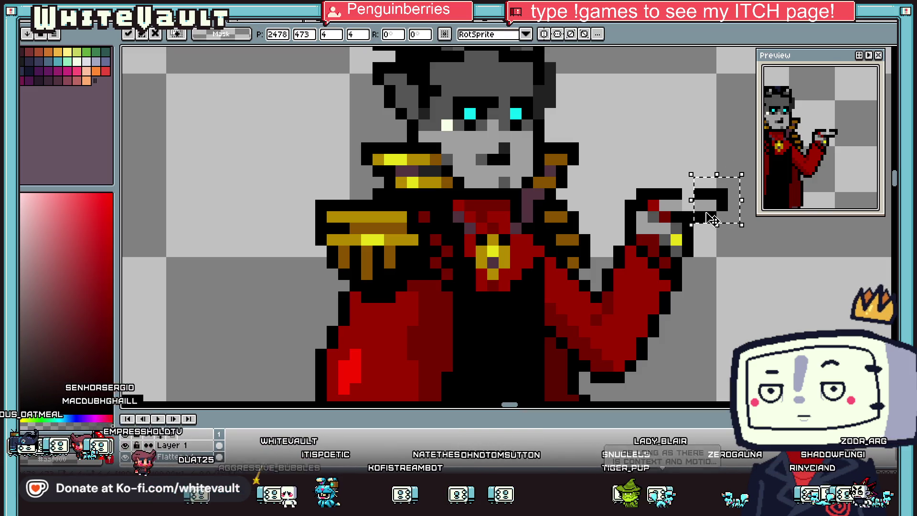
key("i")
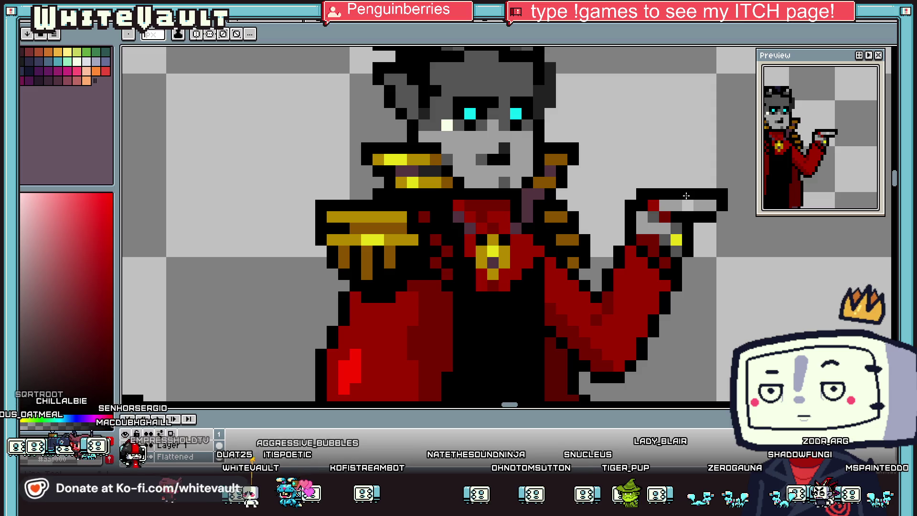
scroll(711, 205, "down", 3)
scroll(712, 209, "down", 1)
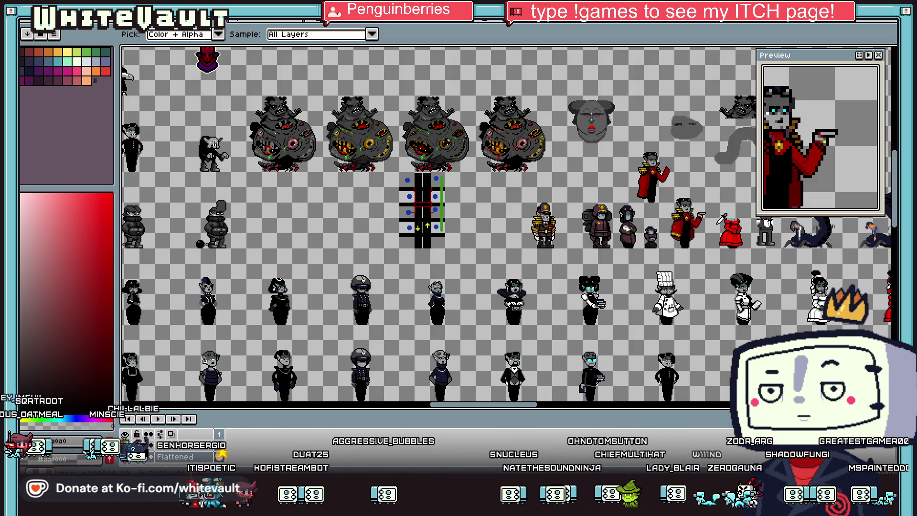
scroll(710, 212, "up", 4)
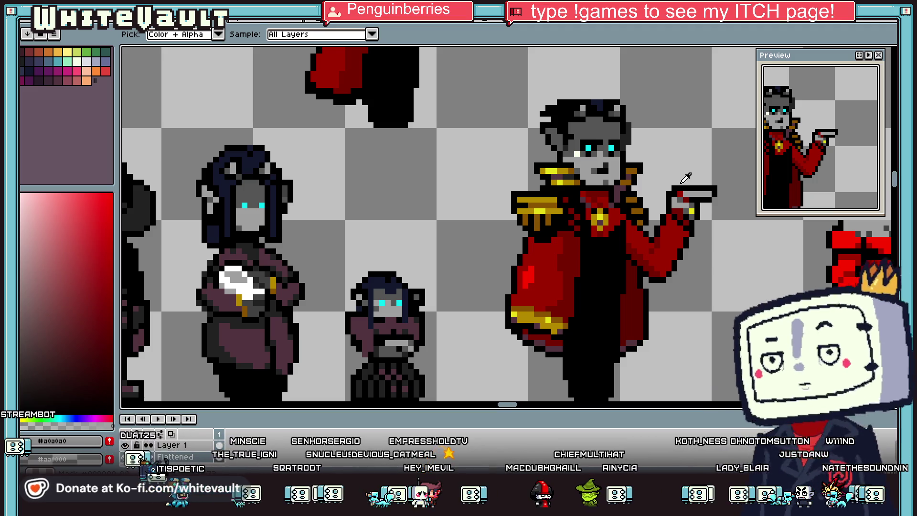
- Pick black and add outline pixels along the coat's lower edge
scroll(686, 177, "down", 2)
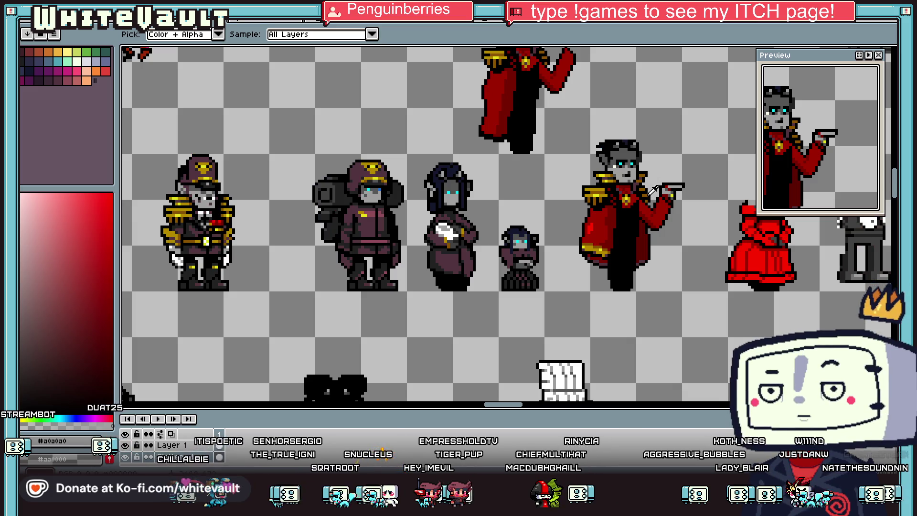
scroll(667, 241, "up", 1)
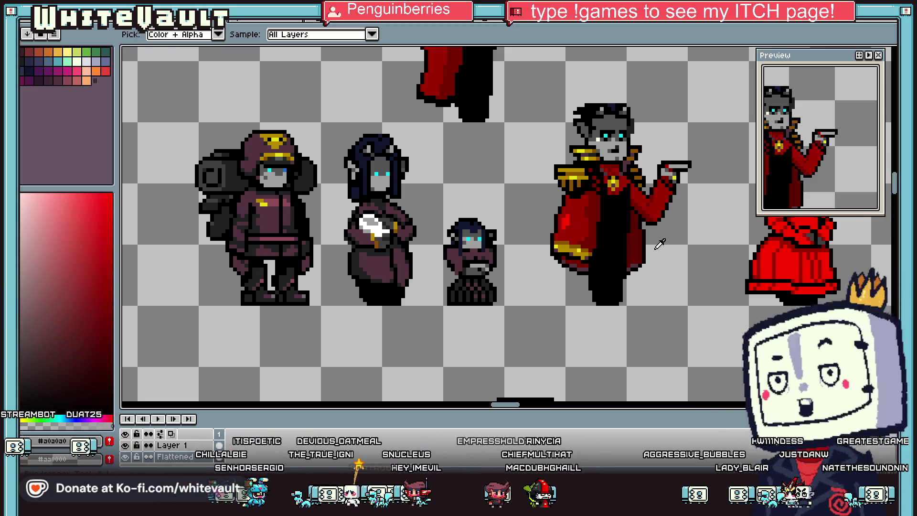
scroll(661, 241, "up", 2)
left_click(622, 269)
scroll(623, 269, "up", 1)
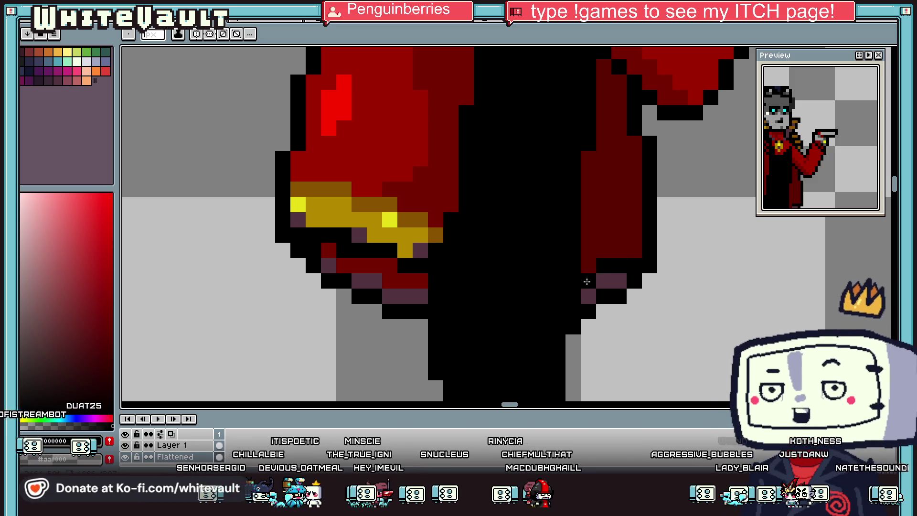
left_click_drag(637, 242, 668, 253)
scroll(667, 253, "down", 4)
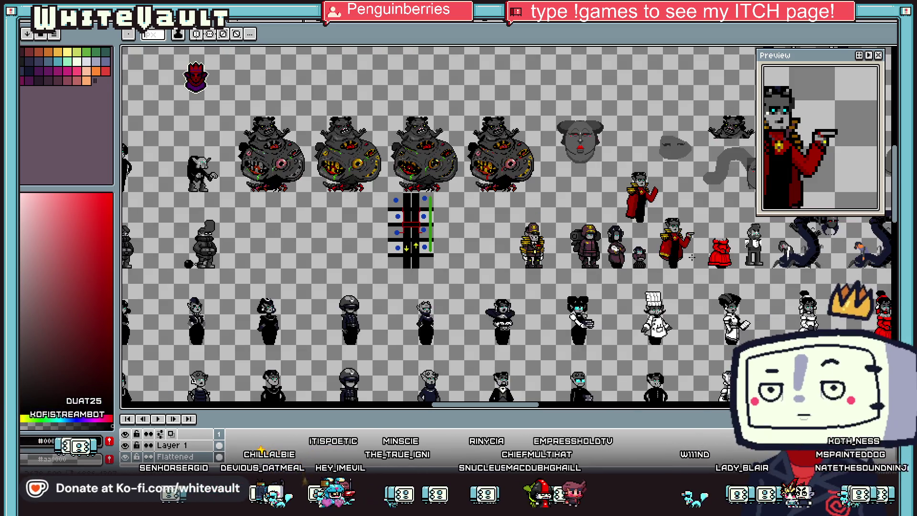
- Paint a column down the coat's right edge and sample dark red #5e0000 to recolour it
key("i")
scroll(687, 243, "up", 2)
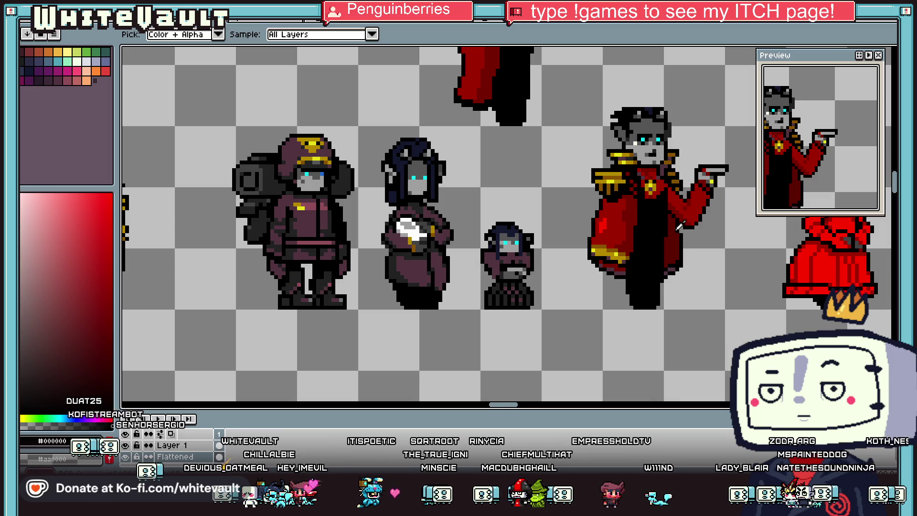
scroll(683, 222, "up", 1)
key("b")
scroll(685, 231, "up", 2)
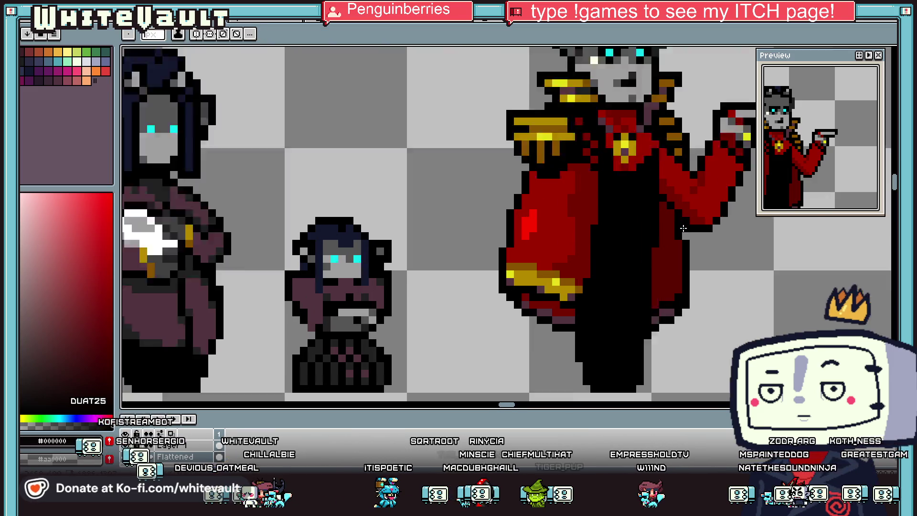
mouse_move(686, 235)
left_mouse_down()
mouse_move(695, 321)
mouse_move(692, 248)
left_mouse_up()
left_click(686, 325, "alt")
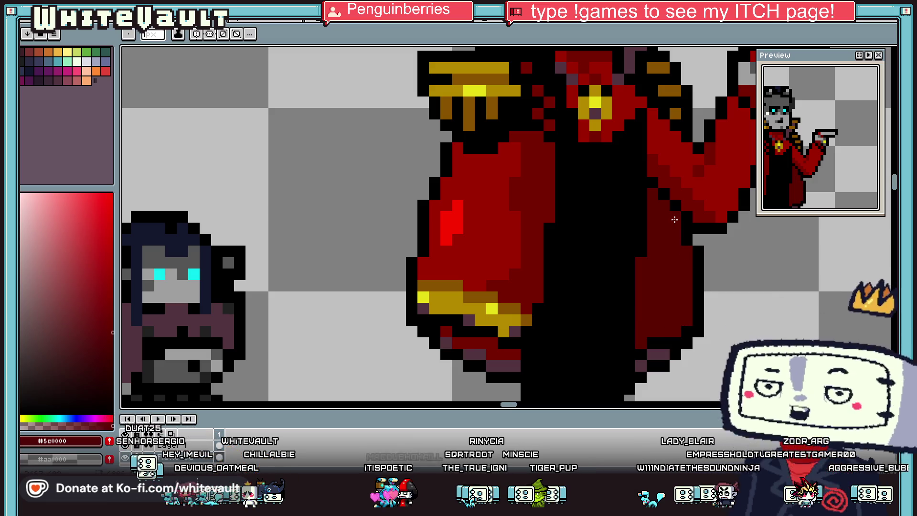
key("alt")
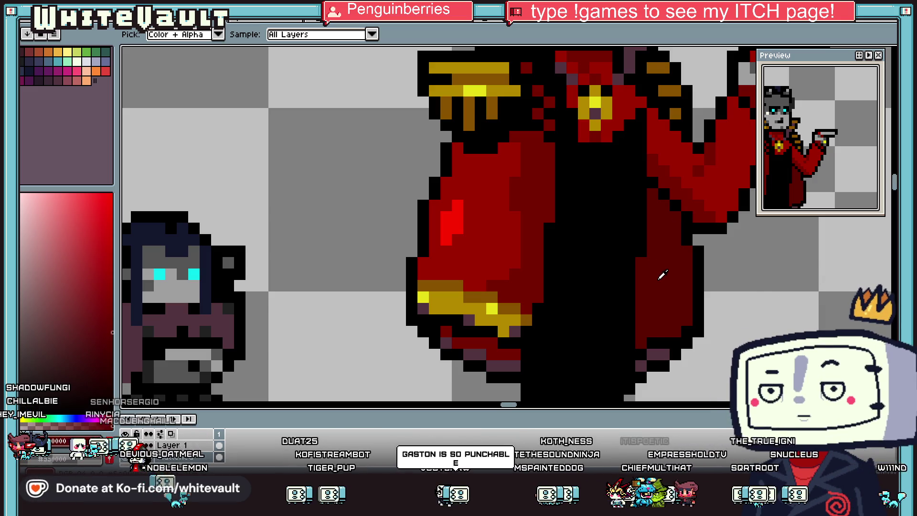
- Pick black and draw an outline column down the right side of the chest and shoulder
scroll(661, 274, "down", 3)
scroll(640, 205, "down", 2)
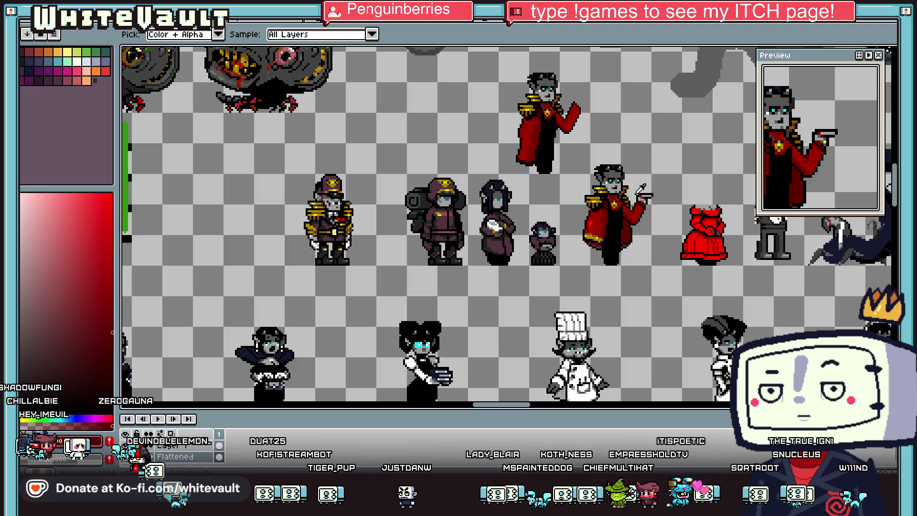
scroll(642, 187, "up", 2)
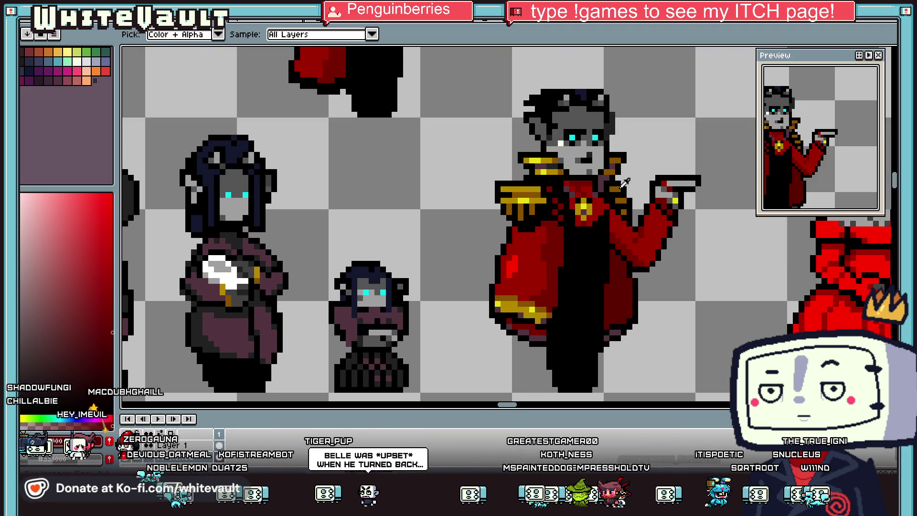
scroll(633, 201, "up", 2)
key("alt")
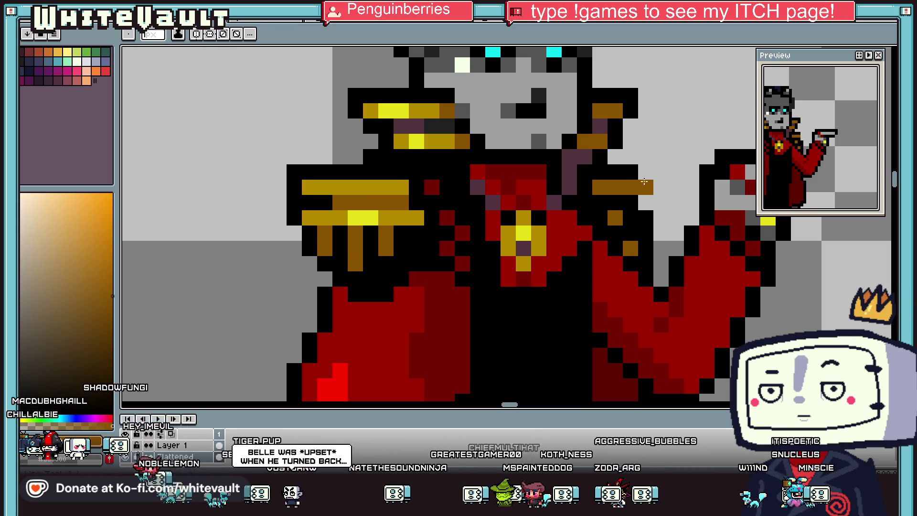
left_click_drag(646, 172, 646, 187)
left_click(645, 202)
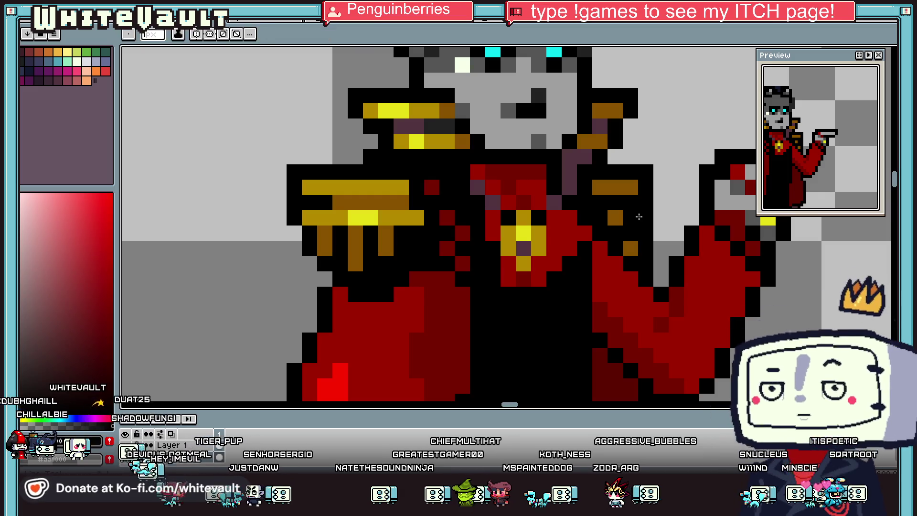
scroll(655, 233, "down", 2)
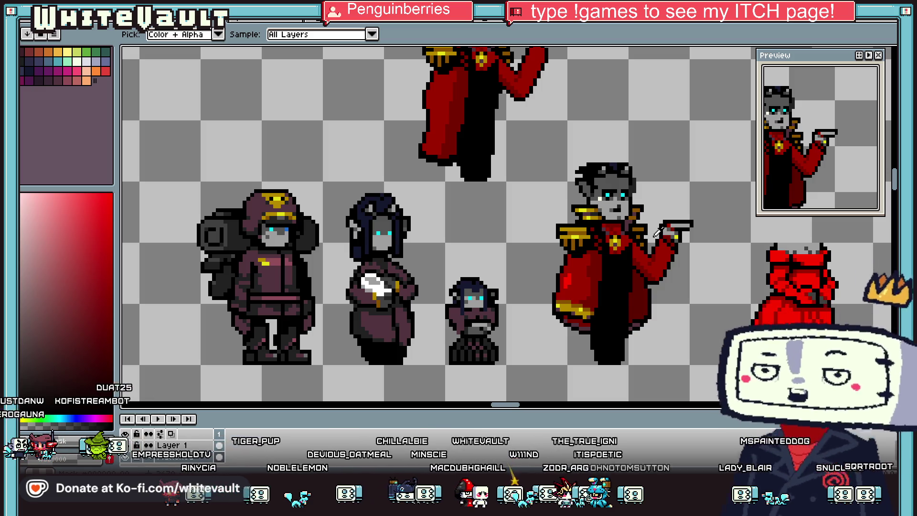
- Sample a dark purple from the canvas and paint a vertical shading stripe down the coat
scroll(657, 232, "down", 2)
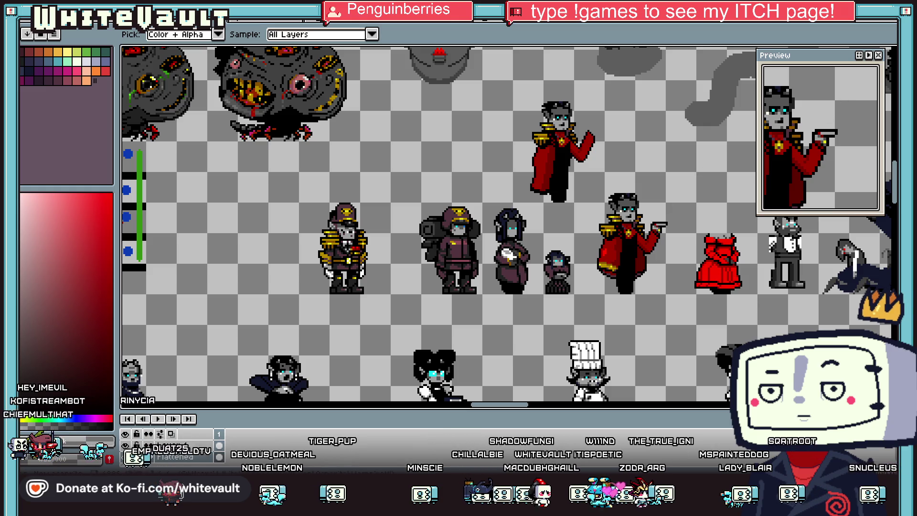
key("m")
scroll(669, 262, "down", 1)
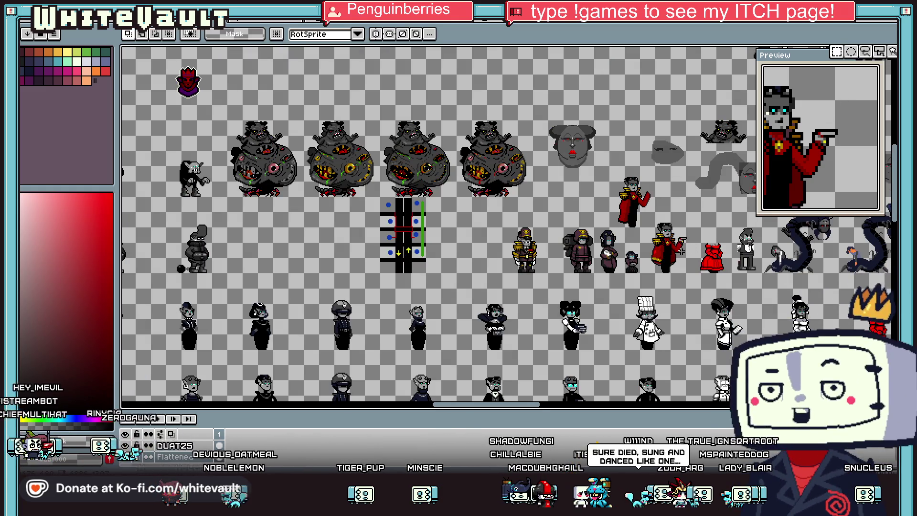
scroll(673, 267, "up", 3)
key("b")
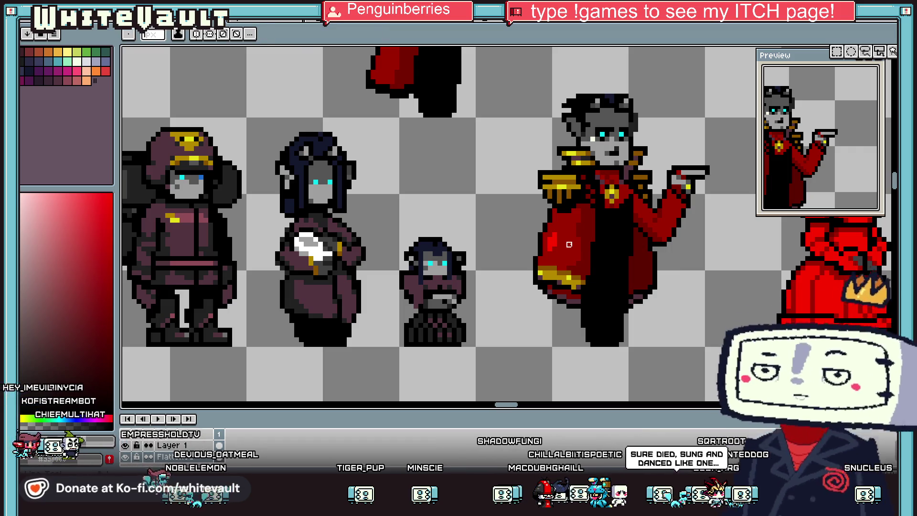
scroll(649, 254, "up", 1)
scroll(650, 254, "up", 1)
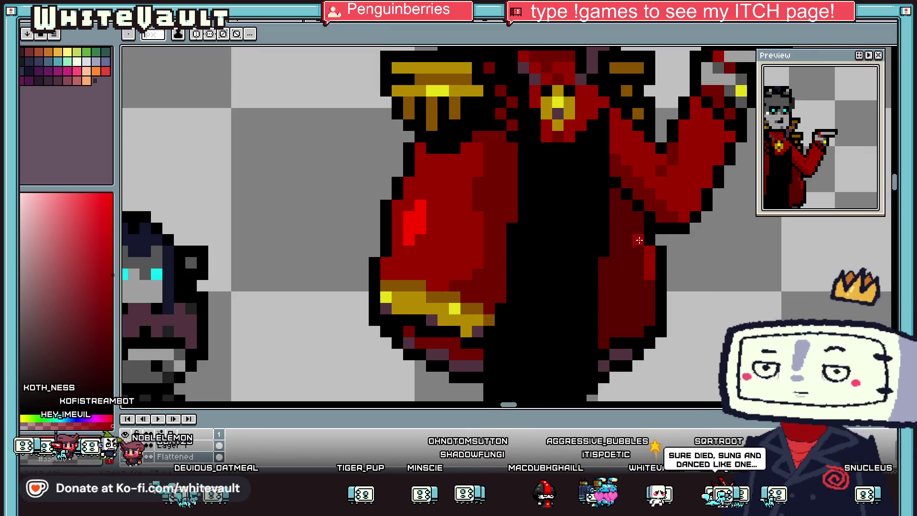
scroll(653, 278, "down", 6)
scroll(668, 268, "up", 4)
key("i")
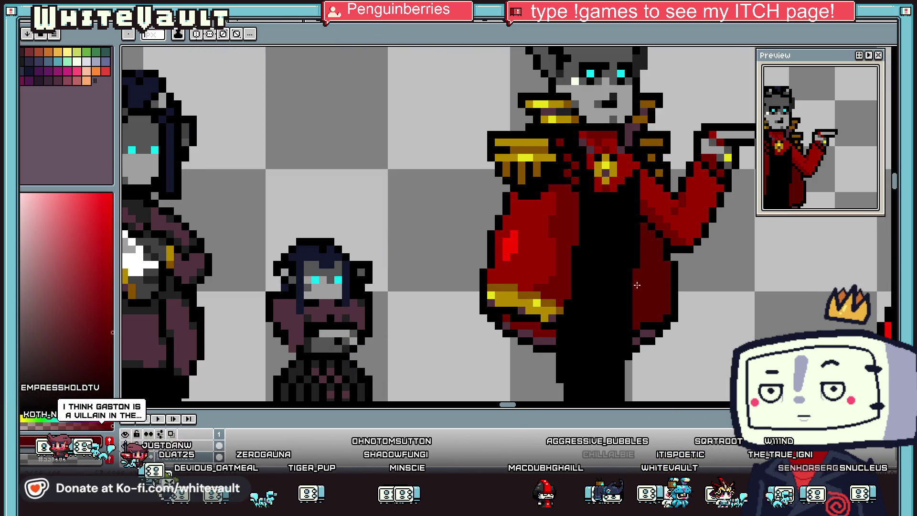
left_click(647, 331, "alt")
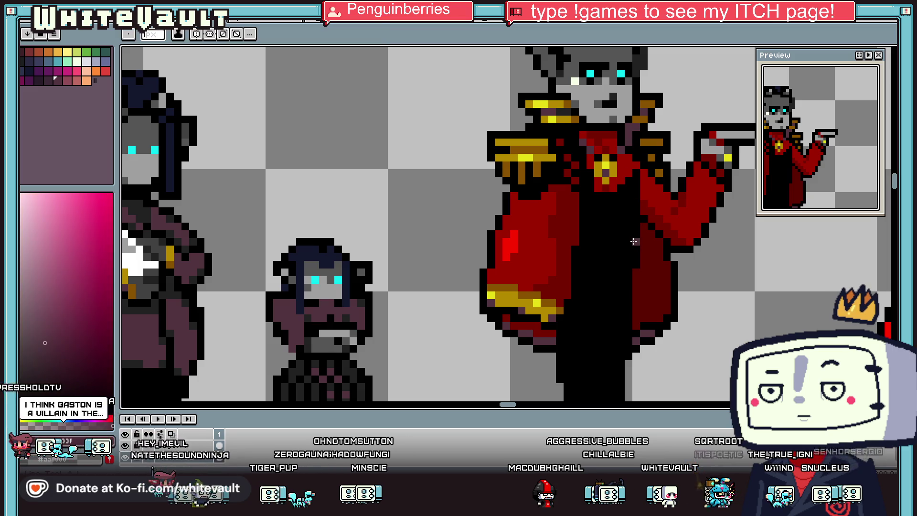
mouse_move(644, 224)
left_mouse_down()
mouse_move(642, 328)
mouse_move(644, 268)
left_mouse_up()
scroll(649, 266, "down", 5)
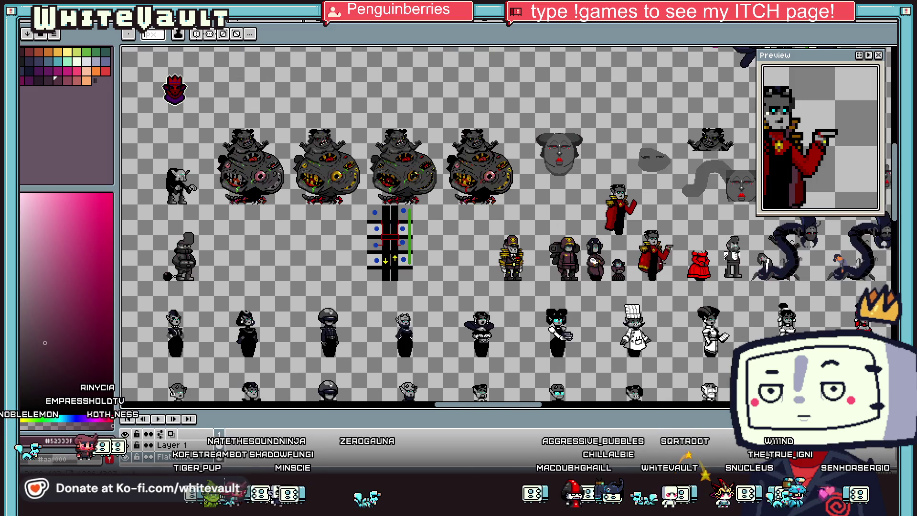
- Build a ring of grey pixels on the black coat front and fill its centre grey
scroll(673, 263, "up", 5)
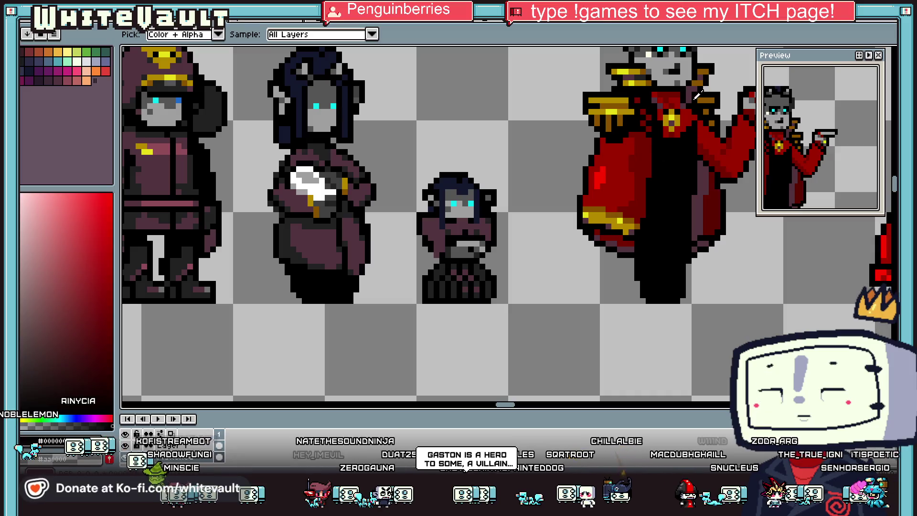
scroll(671, 158, "up", 1)
left_click(670, 142)
left_click(685, 180)
left_click(655, 173)
left_click(655, 158)
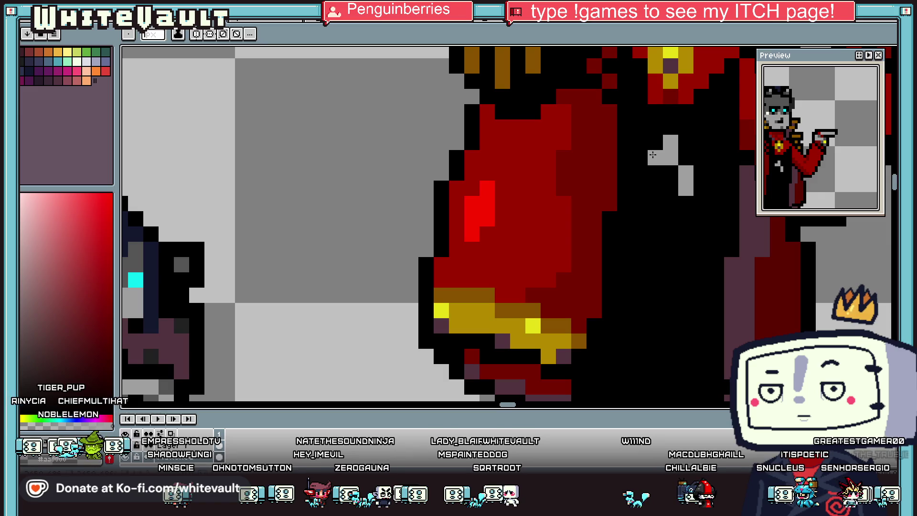
left_click(639, 173)
left_click(640, 188)
left_click(655, 203)
left_click(670, 203)
left_click_drag(655, 188, 669, 172)
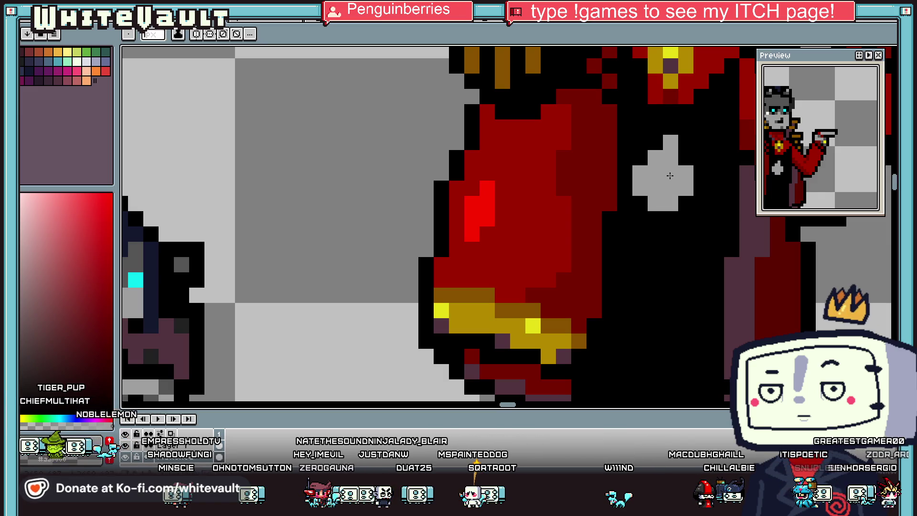
- Reshape the grey button with black and dark red touch-up pixels
scroll(687, 177, "down", 5)
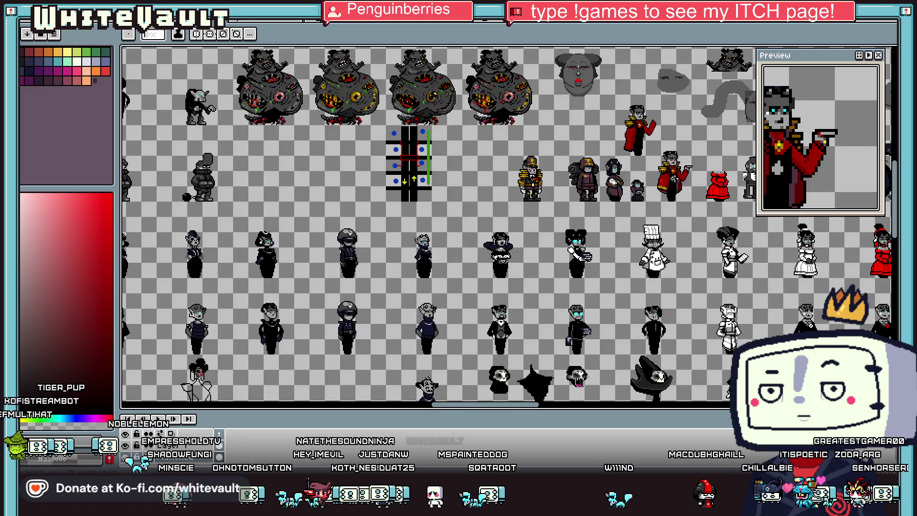
scroll(661, 174, "up", 5)
left_click(656, 165)
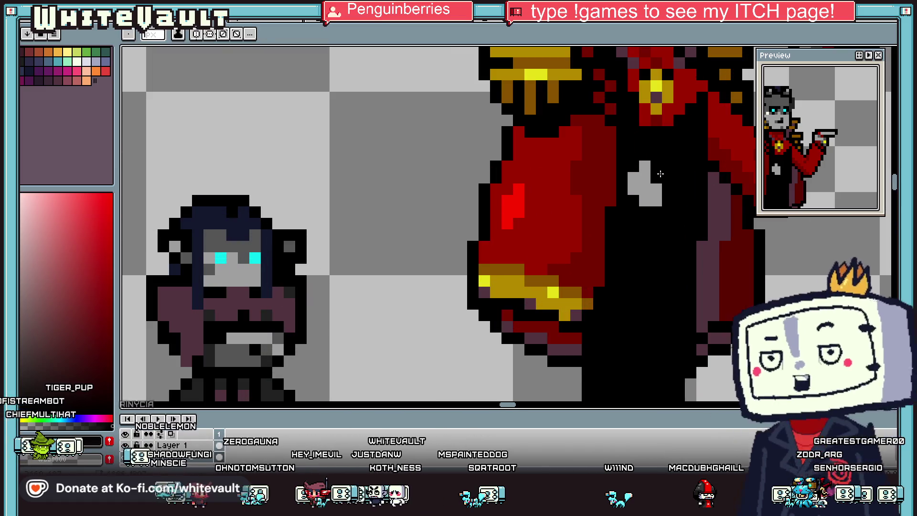
scroll(661, 174, "down", 5)
scroll(678, 171, "up", 5)
left_click(580, 208)
left_click(577, 201)
left_click(588, 212)
left_click(568, 229)
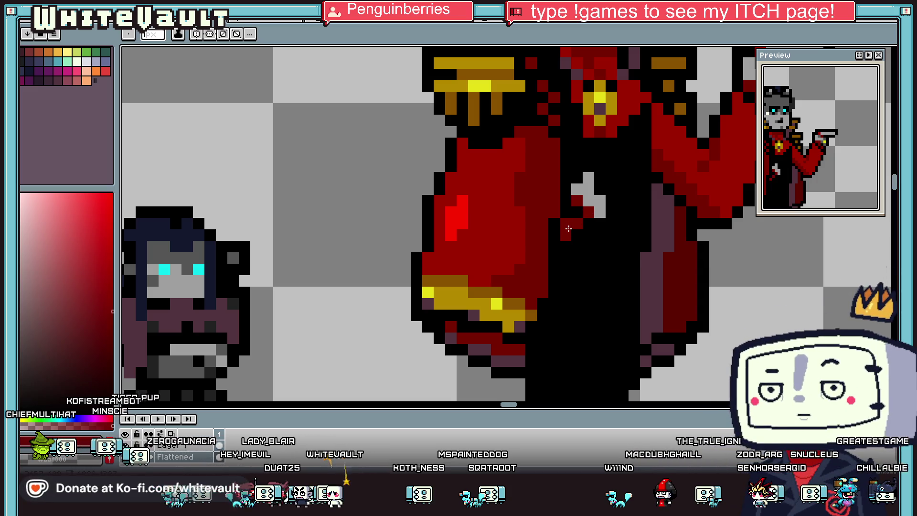
left_click(577, 213)
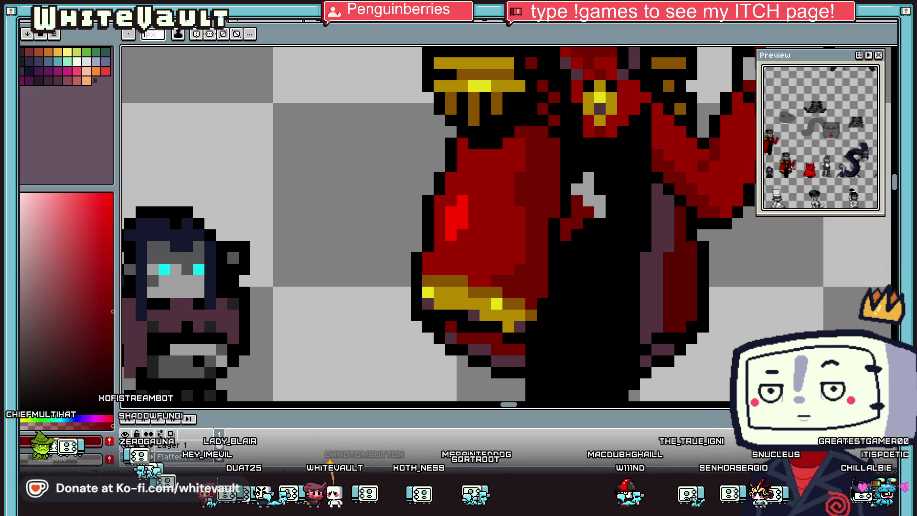
scroll(647, 226, "down", 3)
key("v")
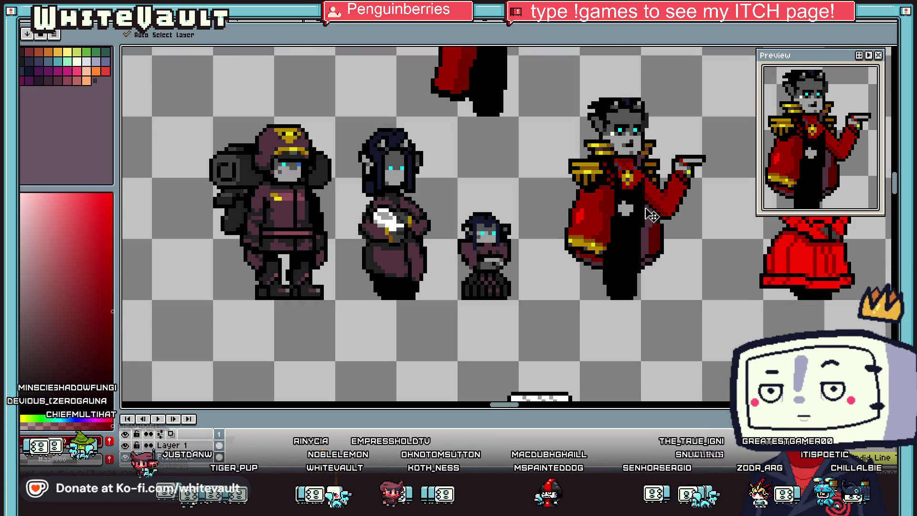
- Undo the last button stroke to leave a smaller white mark, then return to the pencil
key("ctrl+z")
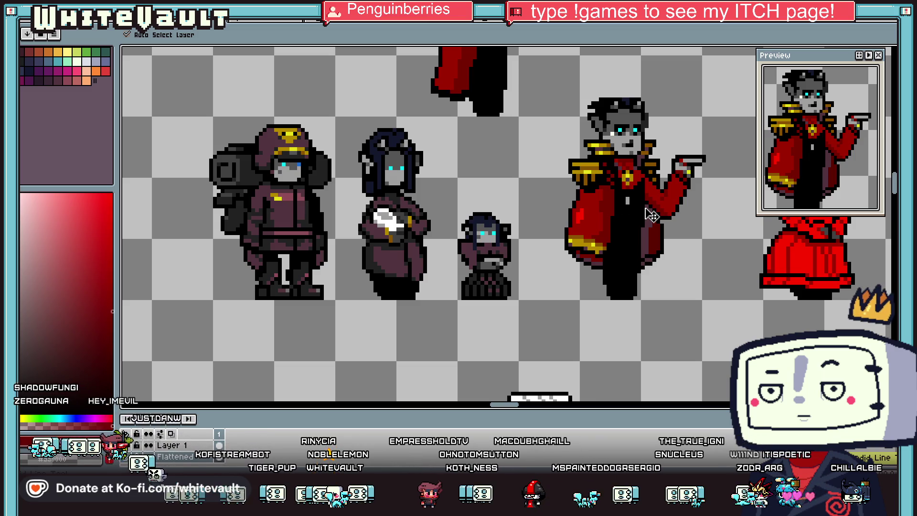
key("b")
scroll(656, 177, "down", 2)
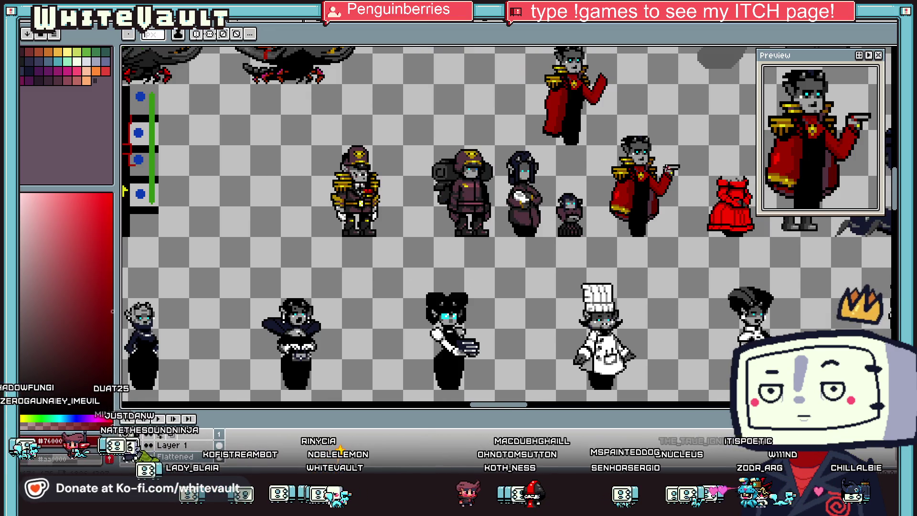
scroll(671, 168, "down", 2)
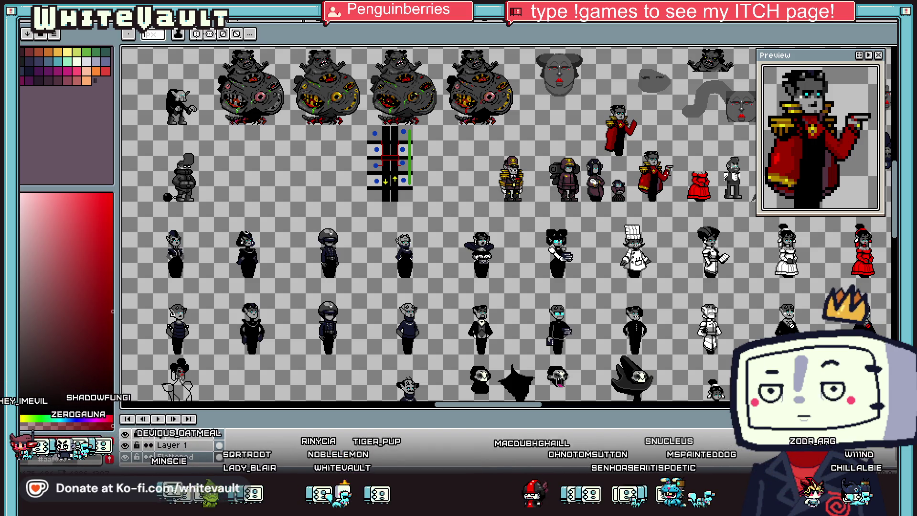
scroll(651, 190, "up", 5)
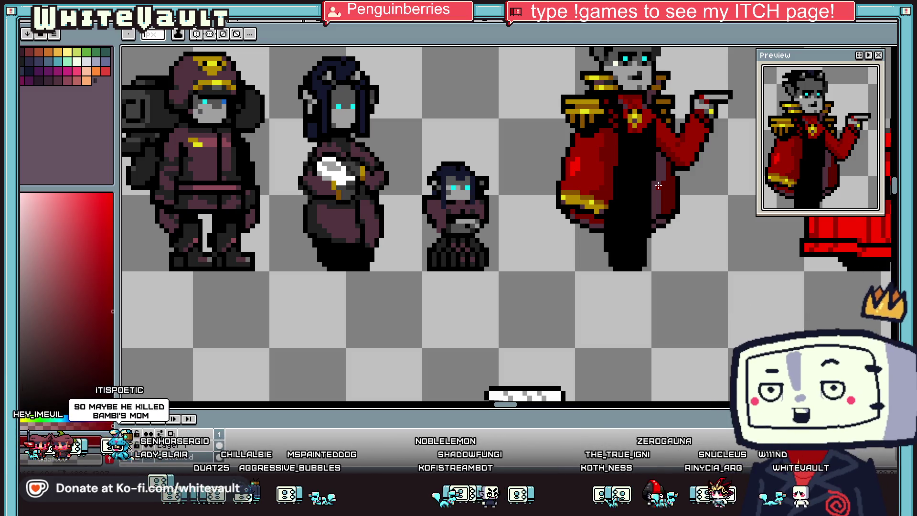
- Zoom out over the sheet and draw a rectangular selection around the red-caped officer
scroll(468, 115, "down", 3)
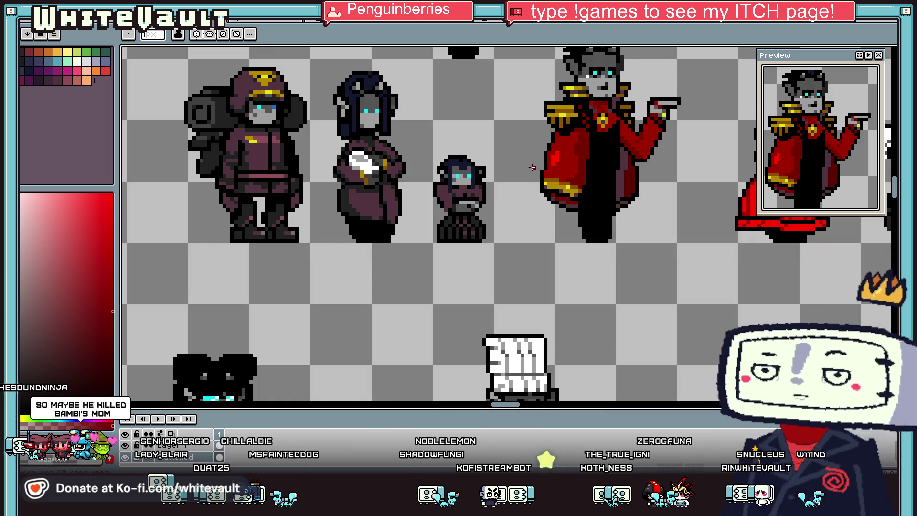
scroll(576, 151, "up", 2)
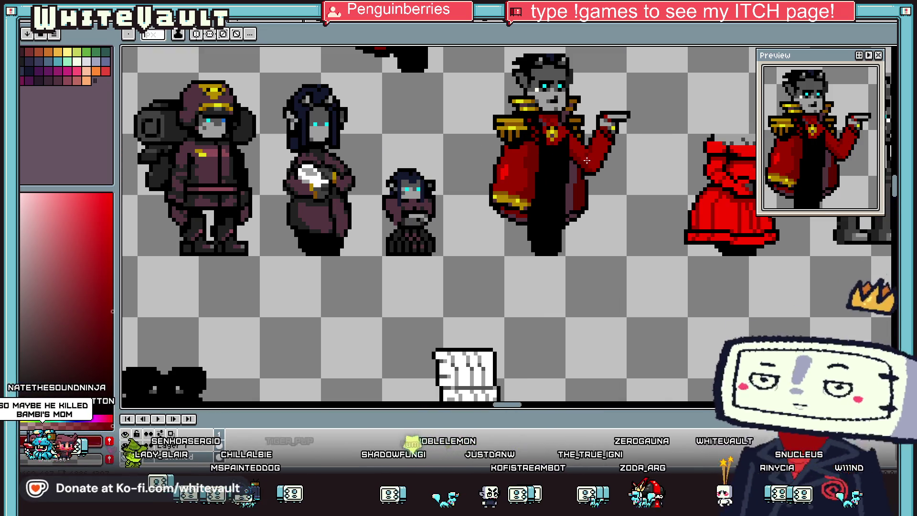
scroll(582, 167, "up", 2)
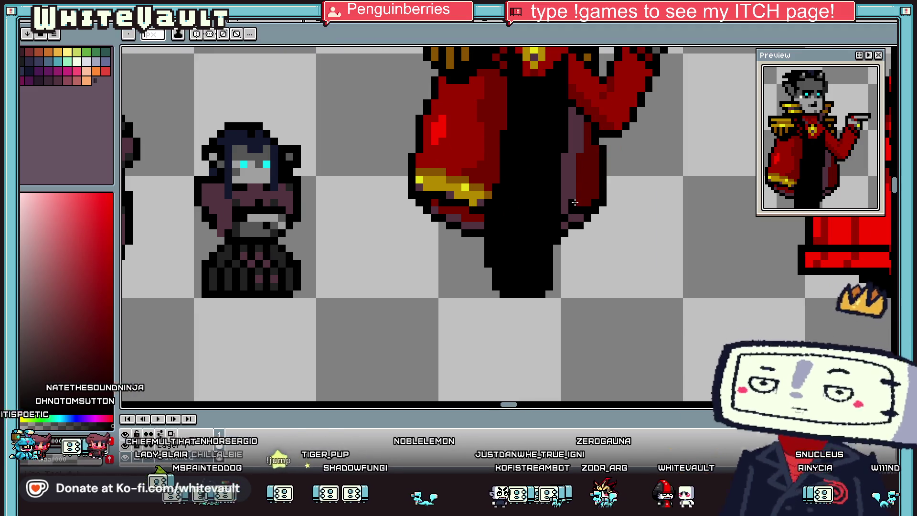
scroll(583, 177, "down", 3)
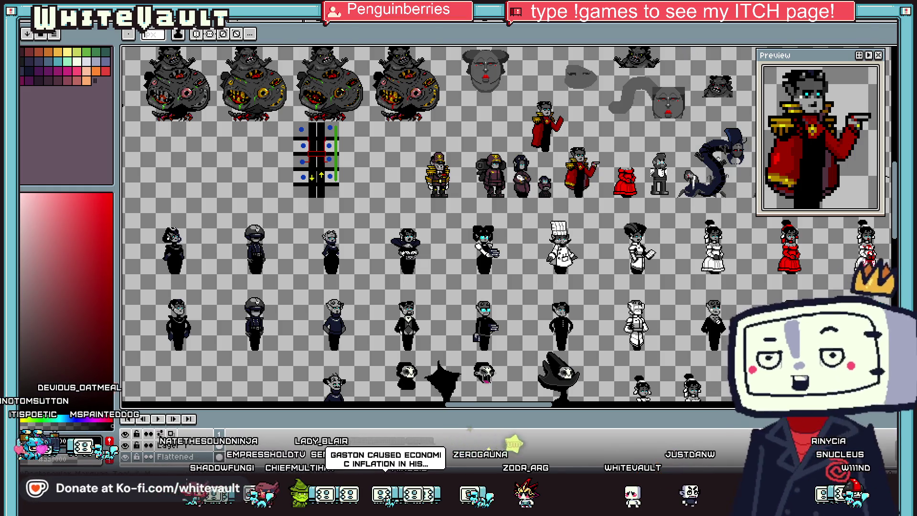
left_click(892, 51)
scroll(585, 168, "up", 2)
left_click_drag(508, 92, 639, 256)
left_click_drag(590, 239, 596, 241)
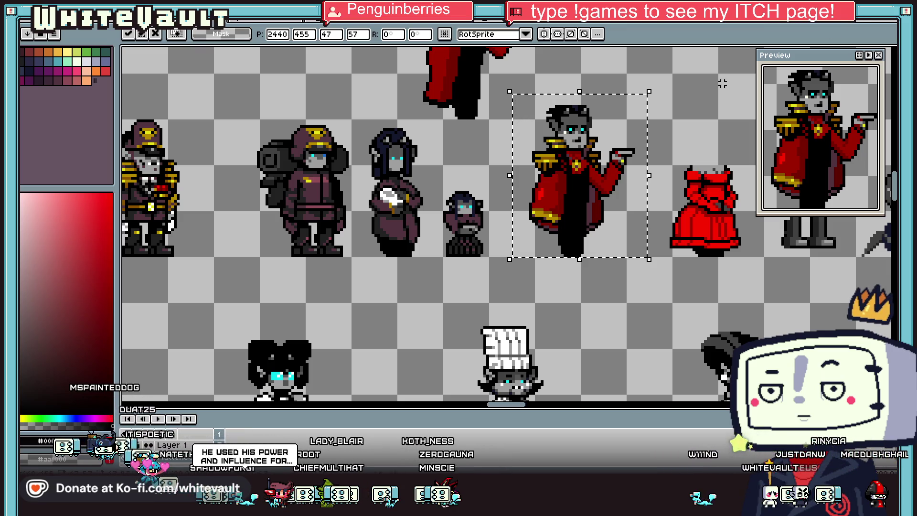
- Clear the old selection and drag a tight new marquee around the red-caped officer
left_click(706, 271)
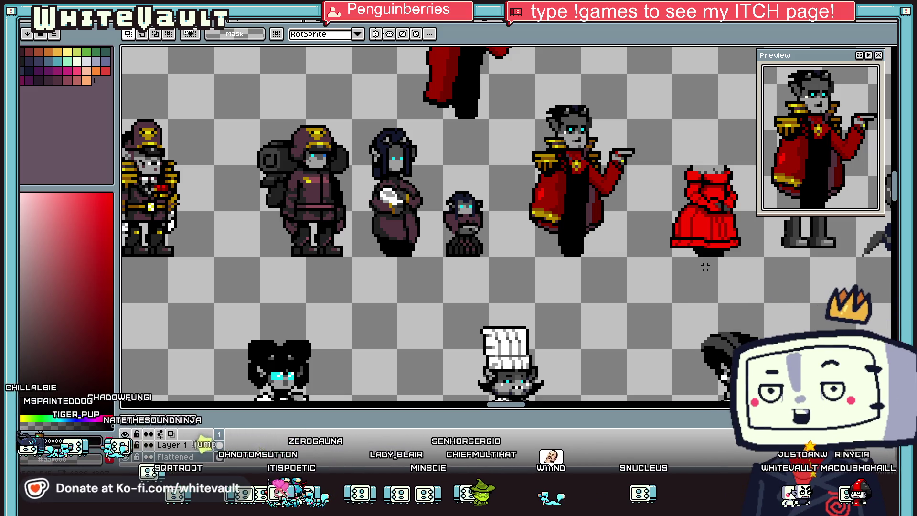
left_click_drag(510, 92, 649, 259)
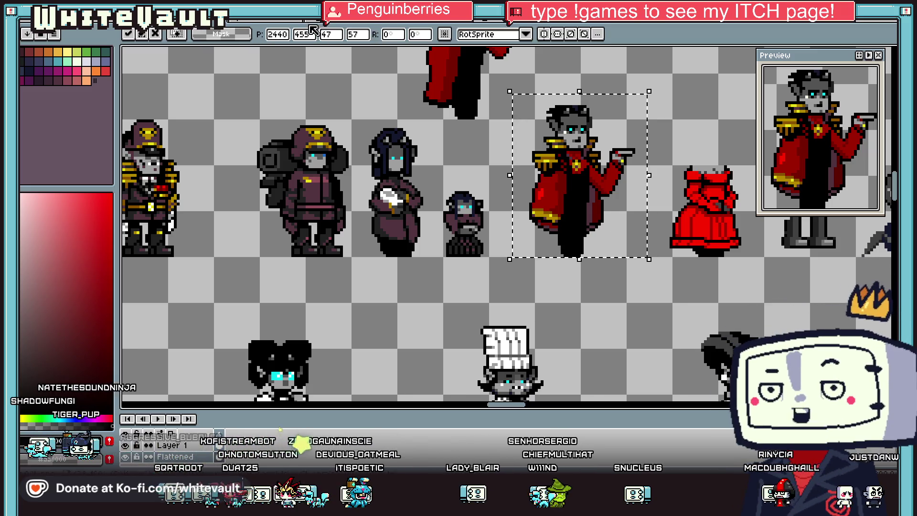
key("alt+f")
- Create a new 64×64 transparent sprite
type("n")
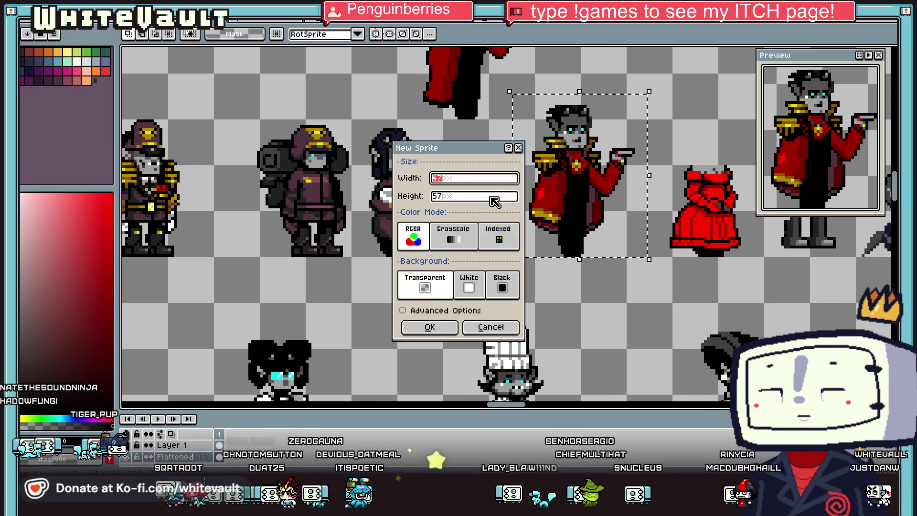
type("64")
left_click(477, 196)
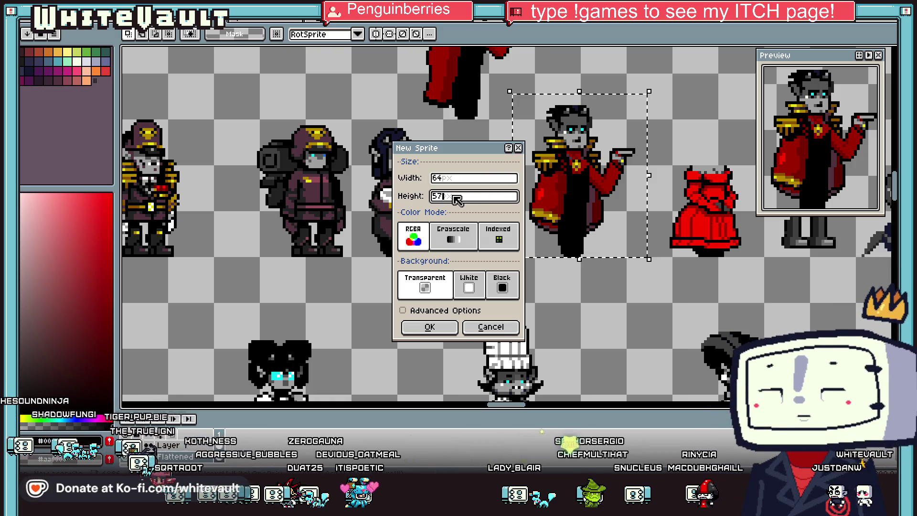
type("64")
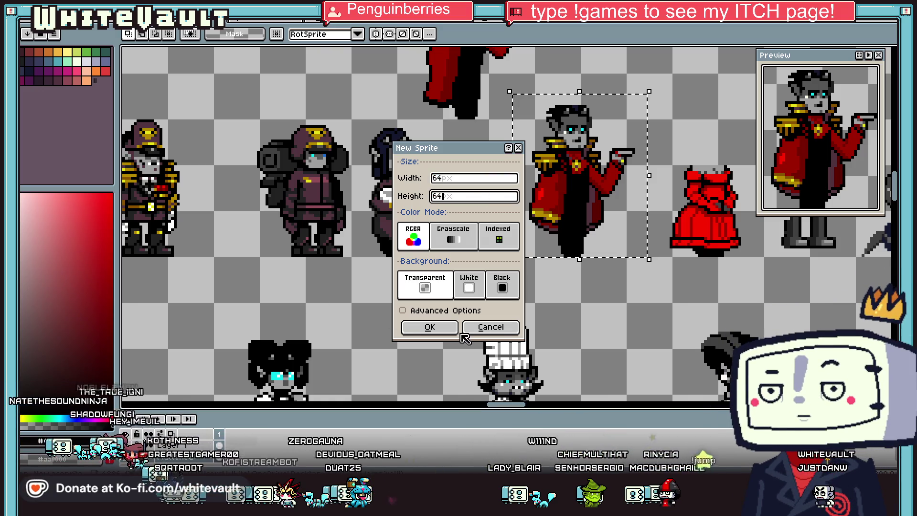
left_click(429, 327)
- Paste the officer, shift it up and left into place, and hide the grid lines
scroll(525, 242, "up", 2)
key("ctrl+v")
mouse_move(518, 237)
left_mouse_down()
mouse_move(440, 180)
mouse_move(475, 191)
left_mouse_up()
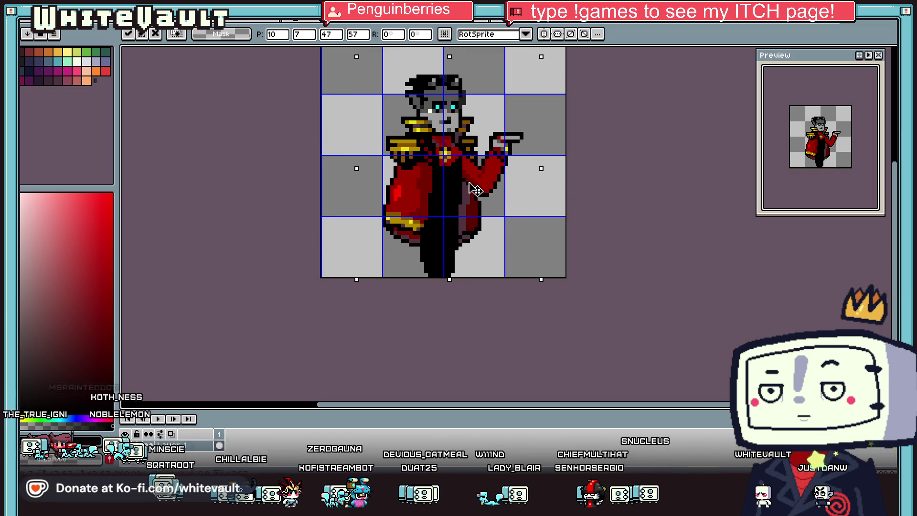
key("Return")
left_click(181, 12)
left_click(220, 58)
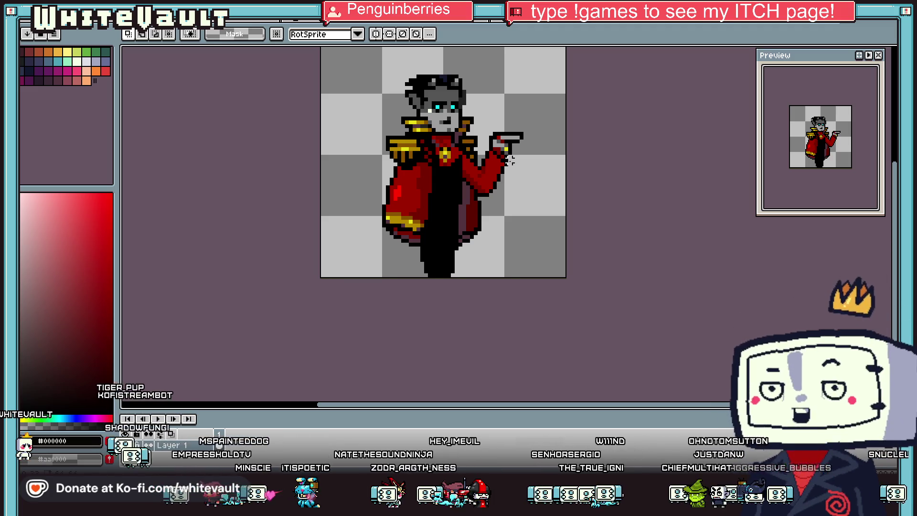
- Marquee the officer's pointing hand and held item and delete them
scroll(551, 153, "down", 3)
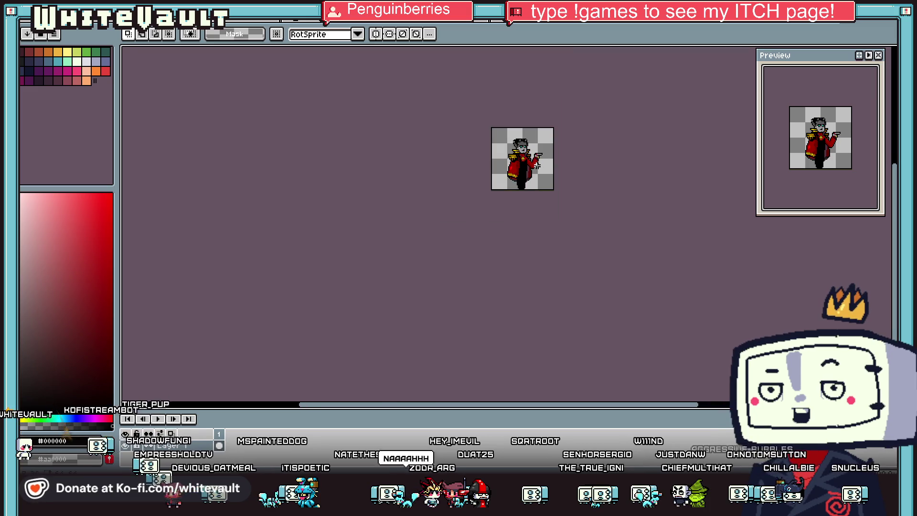
scroll(536, 156, "up", 1)
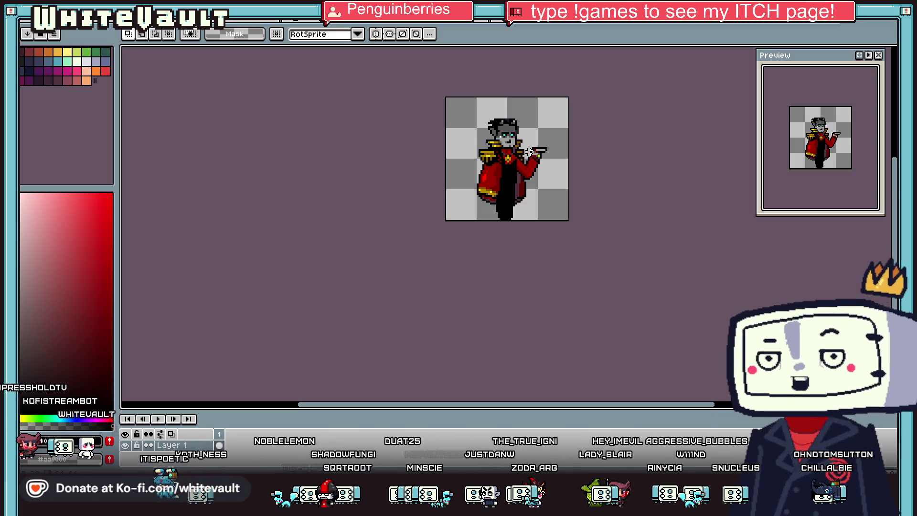
scroll(529, 152, "up", 2)
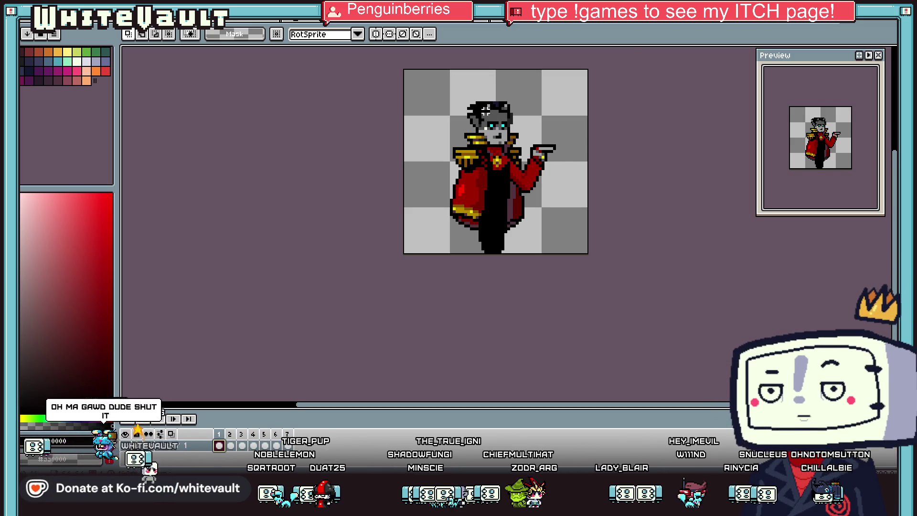
scroll(485, 111, "up", 4)
scroll(524, 210, "up", 3)
left_click_drag(523, 210, 454, 210)
key("Delete")
- Select the left sleeve and move it right and down, committing the move
scroll(456, 292, "down", 5)
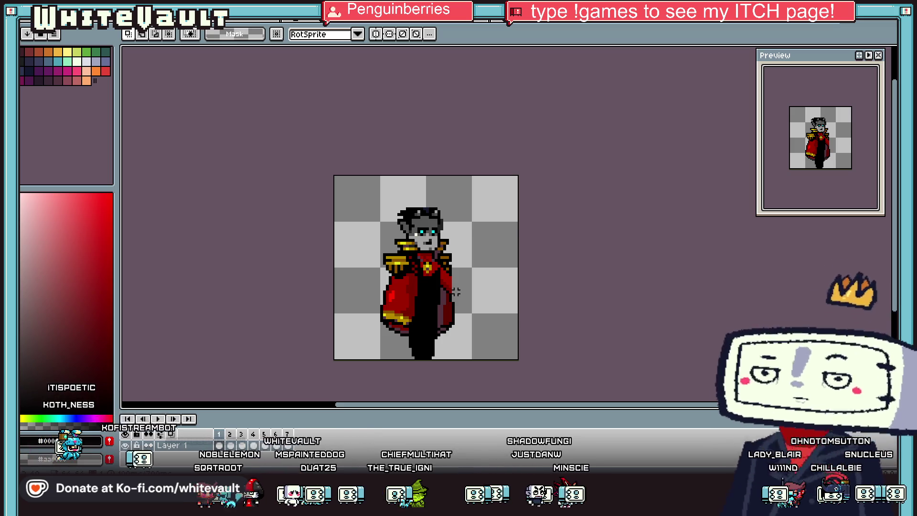
scroll(418, 272, "up", 2)
scroll(424, 277, "up", 1)
scroll(420, 286, "down", 2)
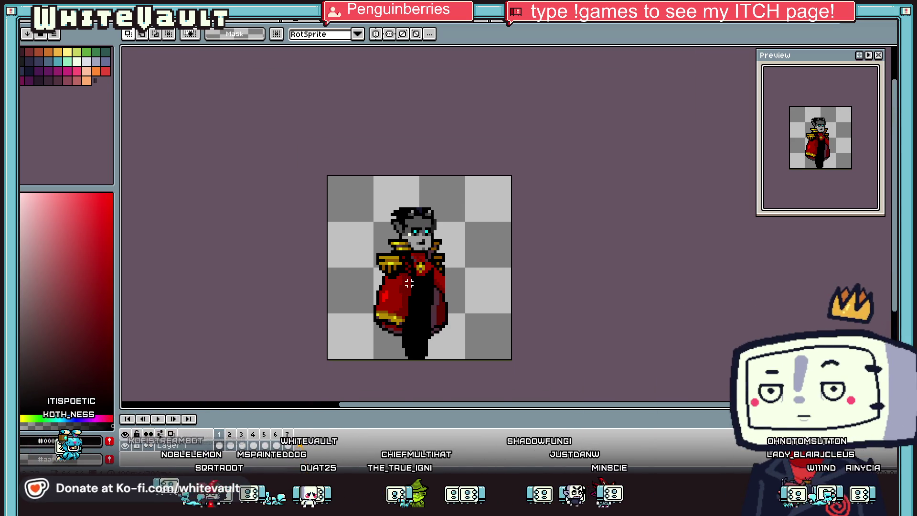
scroll(420, 287, "up", 1)
left_click_drag(344, 276, 393, 392)
key("ctrl+d")
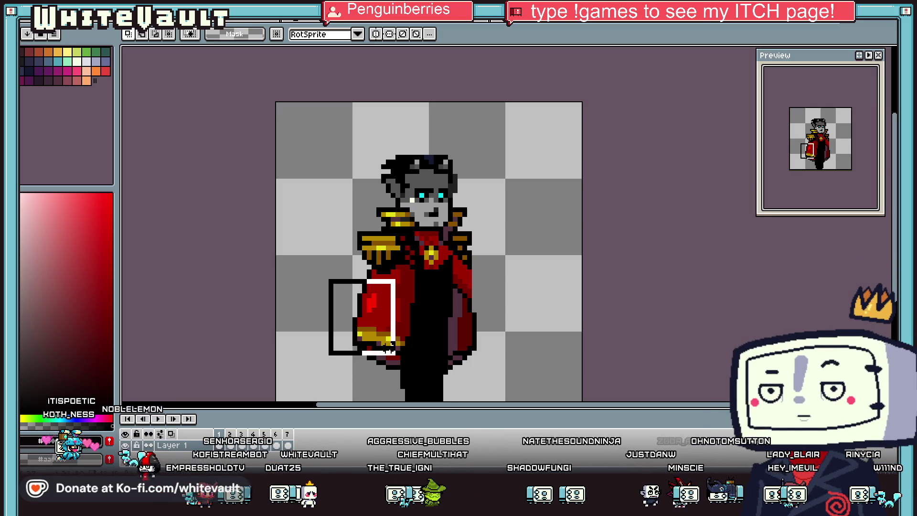
scroll(403, 333, "up", 1)
left_click_drag(369, 284, 424, 362)
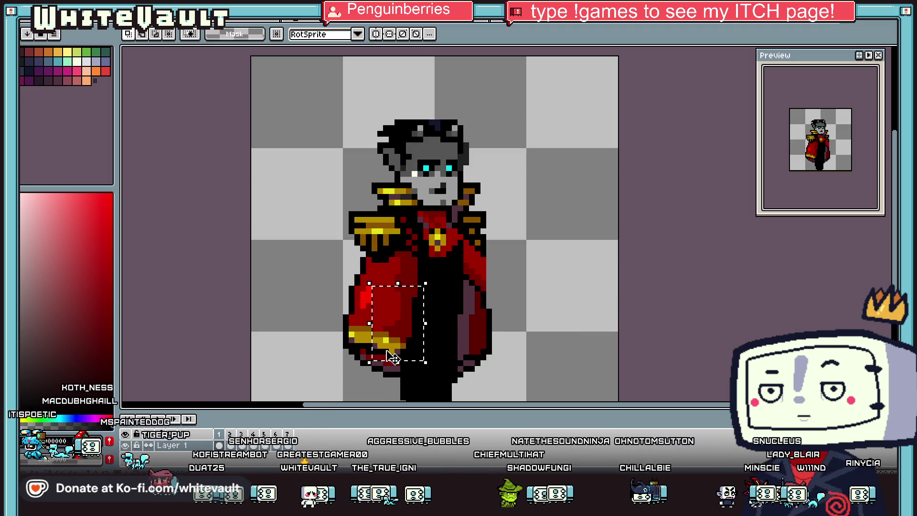
mouse_move(394, 355)
left_mouse_down()
mouse_move(422, 370)
mouse_move(429, 358)
left_mouse_up()
key("Return")
- Shift the remaining sleeve part right and down so the sleeve hangs lowered
mouse_move(324, 271)
left_mouse_down()
mouse_move(358, 370)
mouse_move(362, 362)
left_mouse_up()
left_click_drag(345, 321, 364, 337)
left_click_drag(374, 378, 408, 397)
key("Return")
scroll(395, 383, "down", 1)
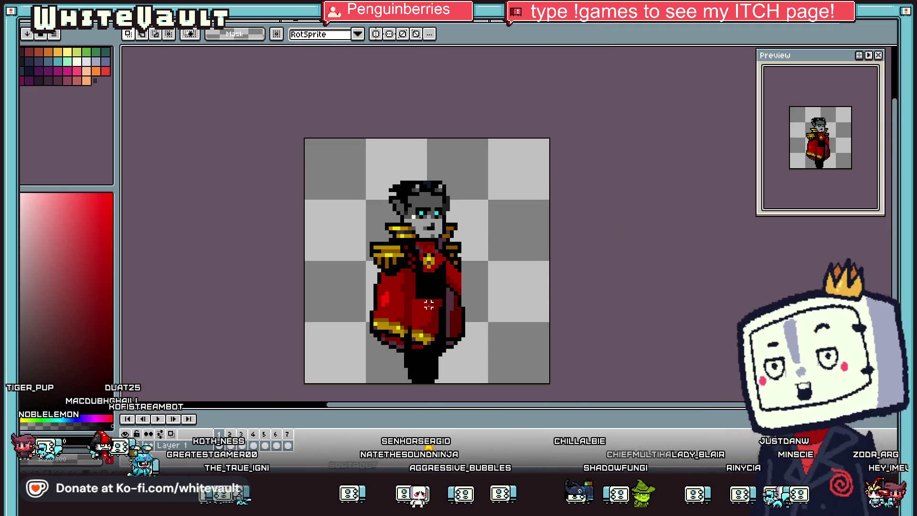
scroll(434, 301, "up", 2)
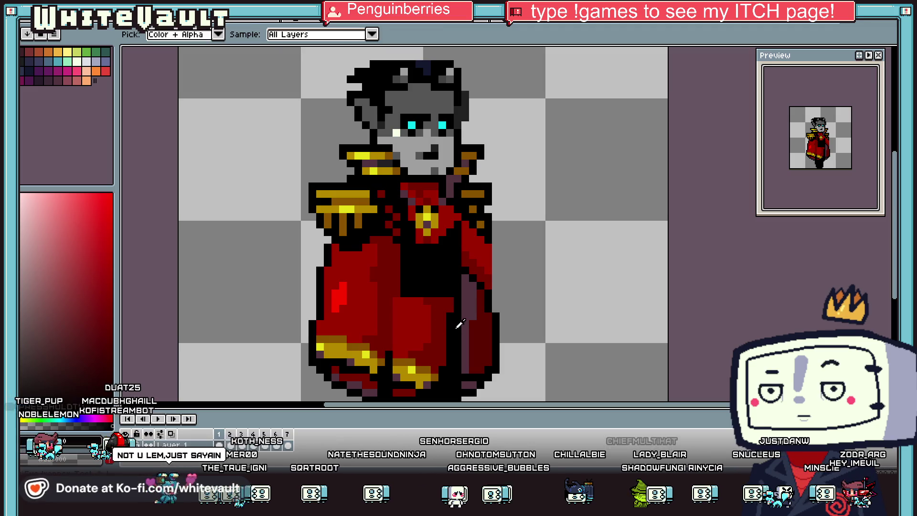
- Pencil black fold lines down the robe's centre and a dark-red fold on its right
key("b")
mouse_move(427, 297)
left_mouse_down()
mouse_move(427, 394)
mouse_move(431, 361)
left_mouse_up()
scroll(427, 370, "down", 1)
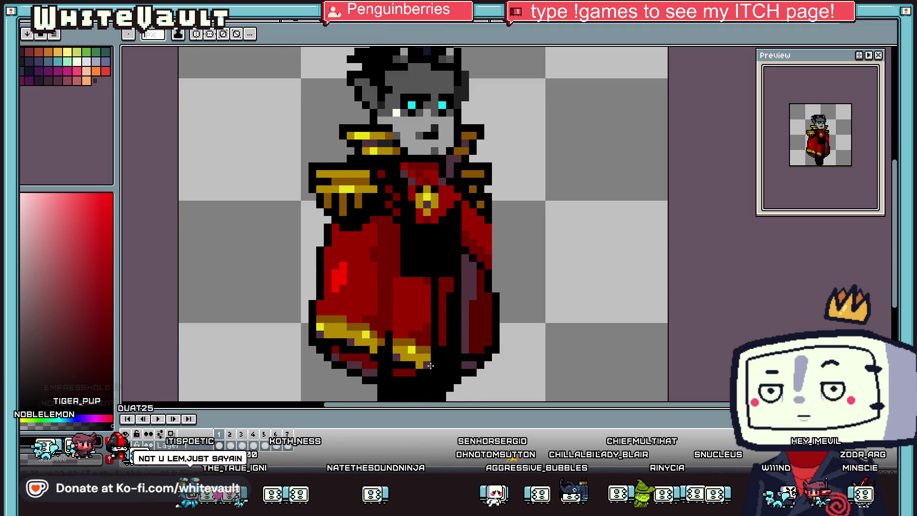
left_click_drag(443, 273, 443, 344)
key("alt")
left_click(447, 333, "alt")
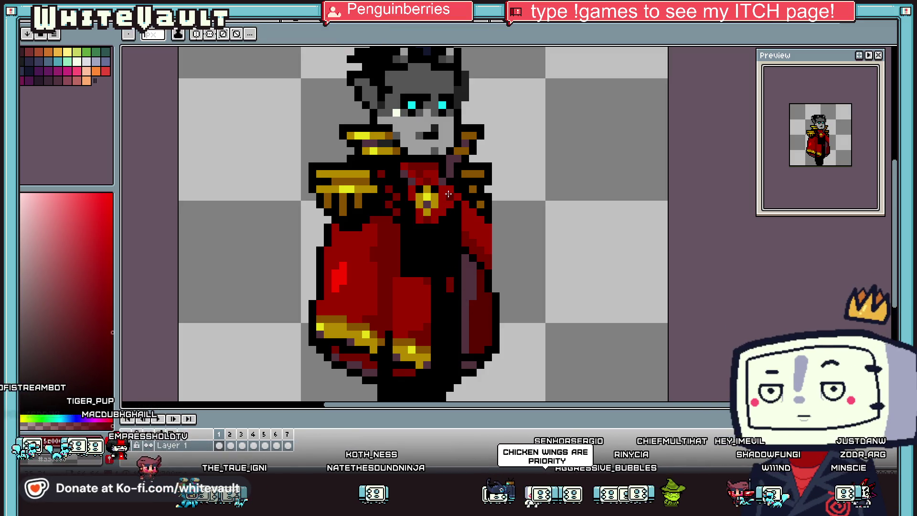
left_click_drag(444, 212, 443, 364)
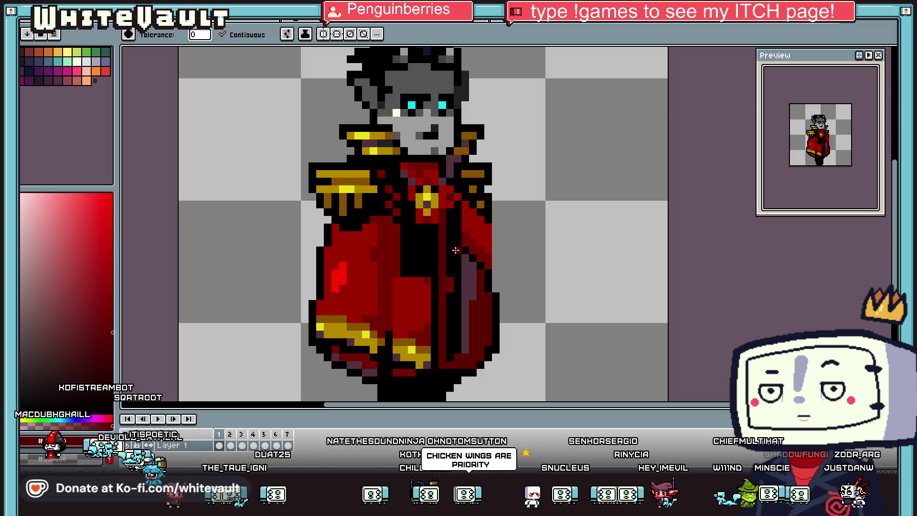
- Add a lighter-red line down the robe's right side that bends right at the hem
key("ctrl+z")
left_click(463, 257, "alt")
key("ctrl+y")
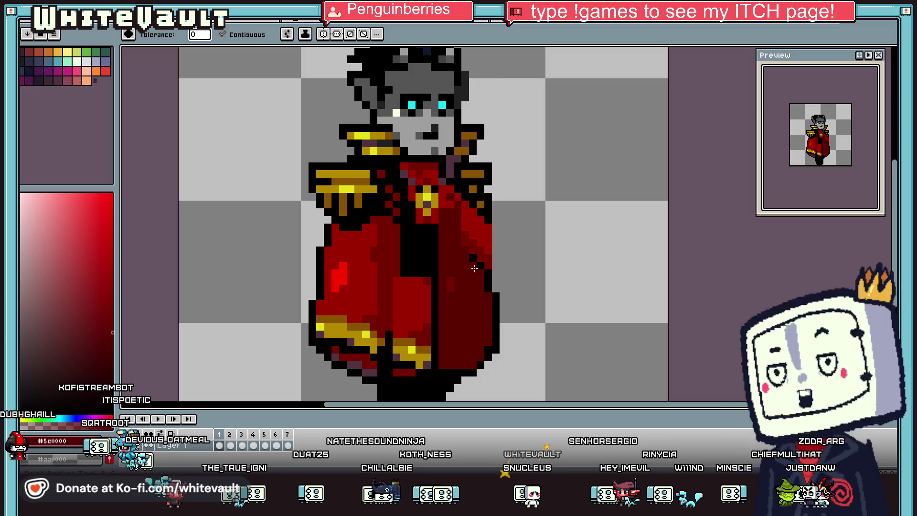
left_click(450, 205)
left_click(451, 343, "shift")
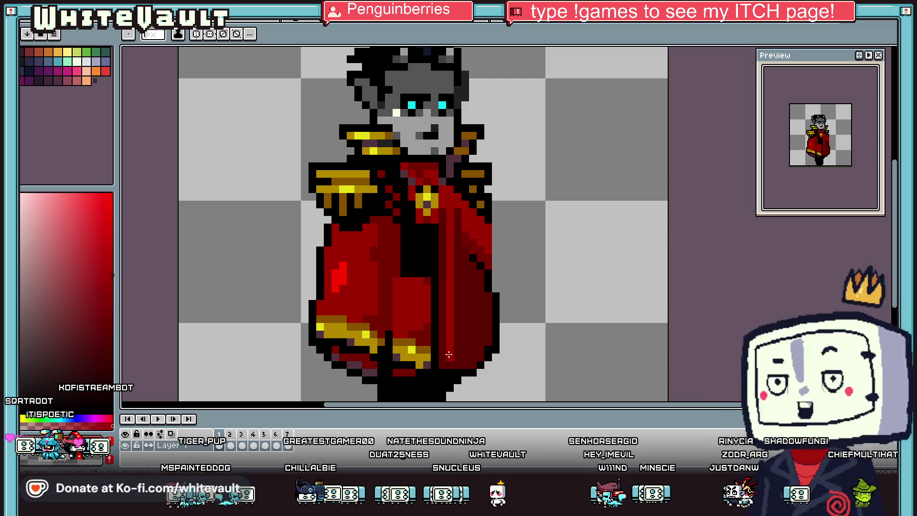
left_click_drag(451, 351, 477, 340)
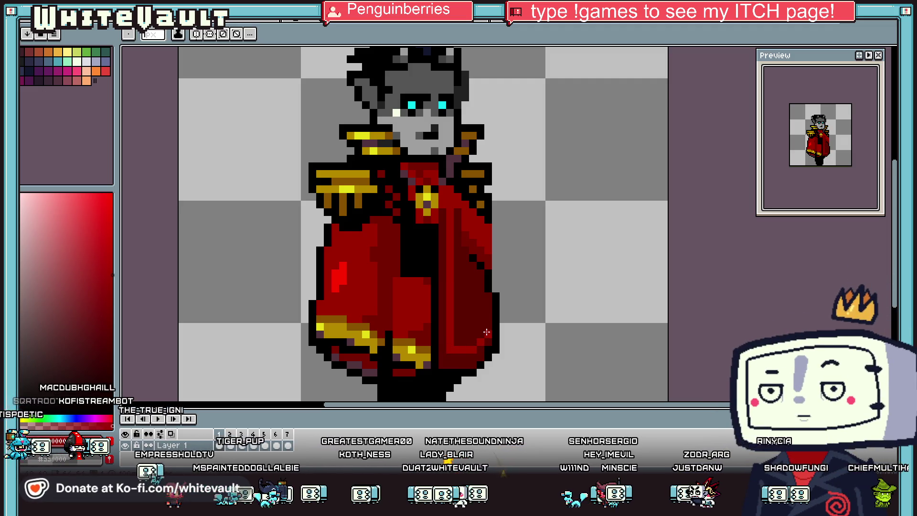
- Darken the robe's right edge and place a gold pixel on the hem
key("i")
key("b")
mouse_move(488, 216)
left_mouse_down()
mouse_move(488, 266)
mouse_move(479, 210)
left_mouse_up()
key("i")
scroll(387, 348, "up", 1)
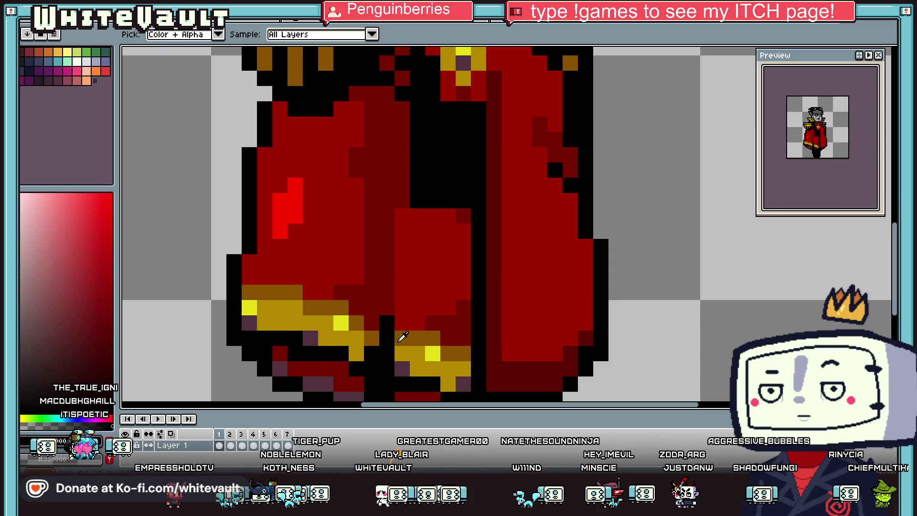
left_click(385, 338)
key("b")
left_click(372, 368)
- Paint Bucket two robe areas with the robe's red
key("i")
scroll(430, 286, "down", 5)
scroll(460, 246, "up", 2)
left_click(460, 245)
key("b")
scroll(460, 246, "up", 3)
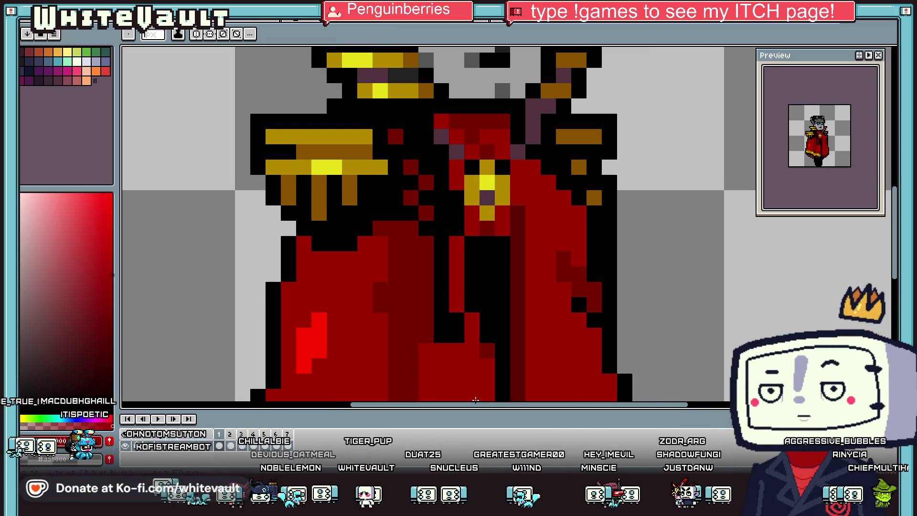
key("i")
key("g")
left_click(420, 320)
scroll(420, 320, "down", 4)
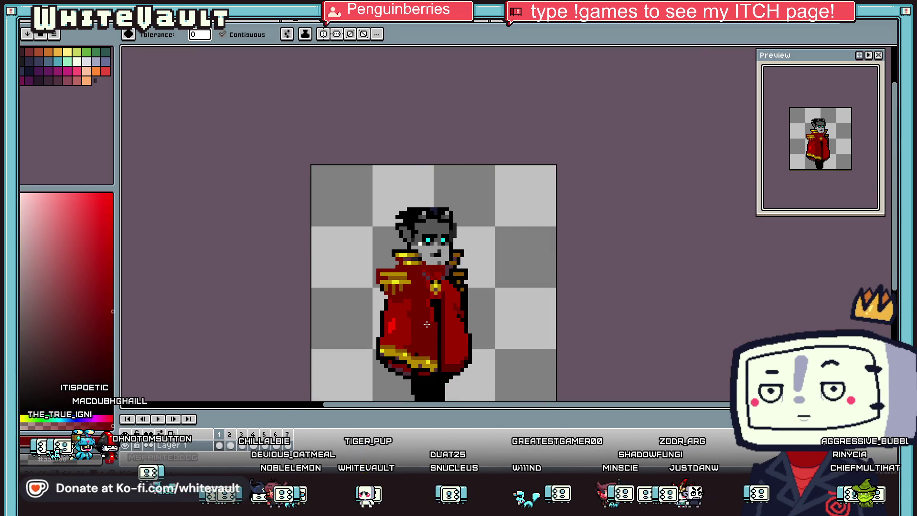
scroll(420, 317, "up", 2)
scroll(420, 317, "up", 2)
key("i")
key("g")
left_click(418, 315)
- Paint over the black robe folds in red, then compare against frame 2
key("b")
mouse_move(438, 232)
left_mouse_down()
mouse_move(451, 303)
mouse_move(462, 301)
left_mouse_up()
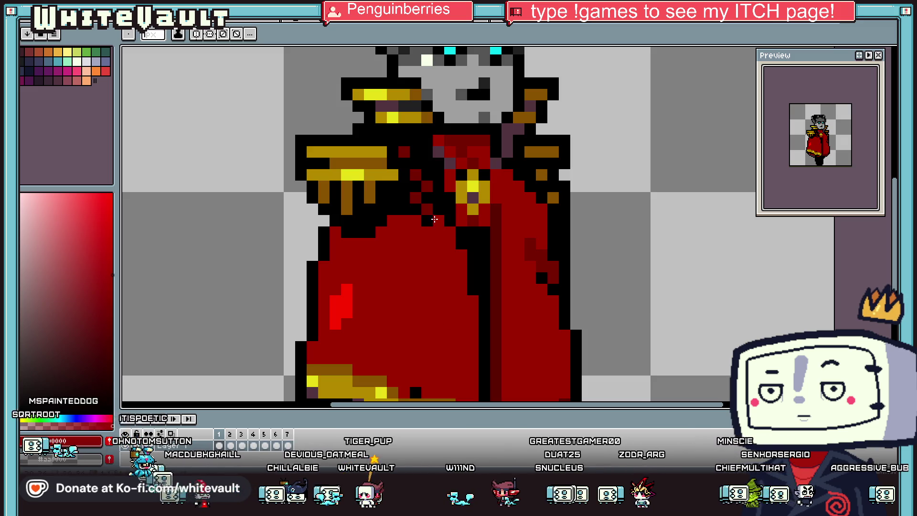
scroll(436, 230, "down", 4)
scroll(463, 270, "up", 2)
key("i")
scroll(462, 270, "up", 1)
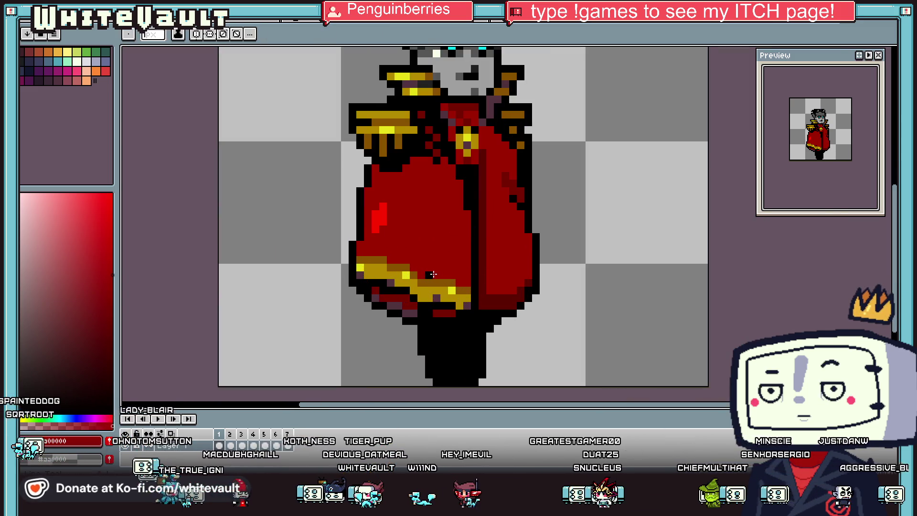
left_click(234, 446)
key("Left")
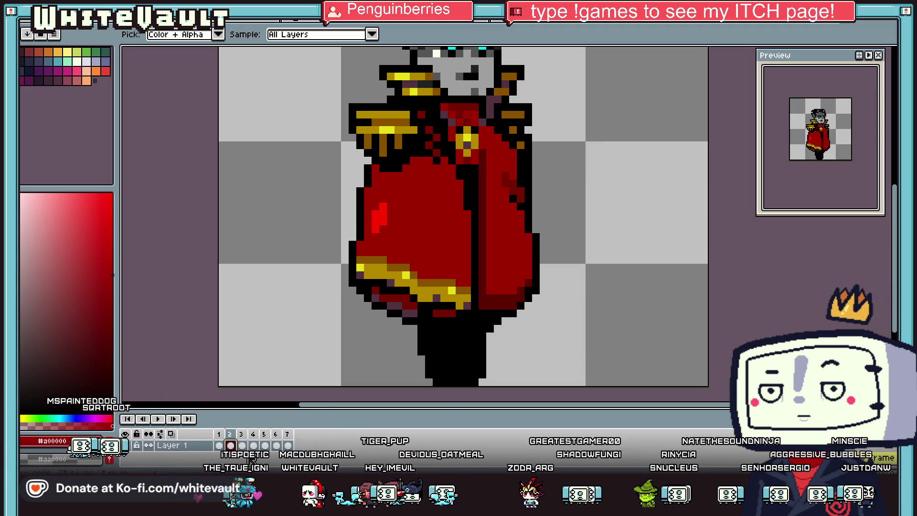
scroll(425, 257, "down", 2)
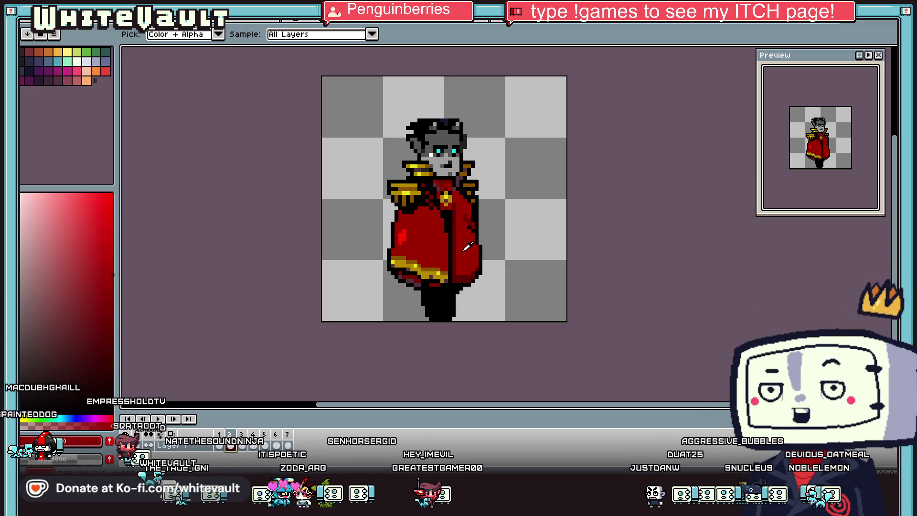
- Paint a thick gold trim band along the coat's lower-right hem
scroll(430, 232, "up", 1)
scroll(430, 233, "up", 1)
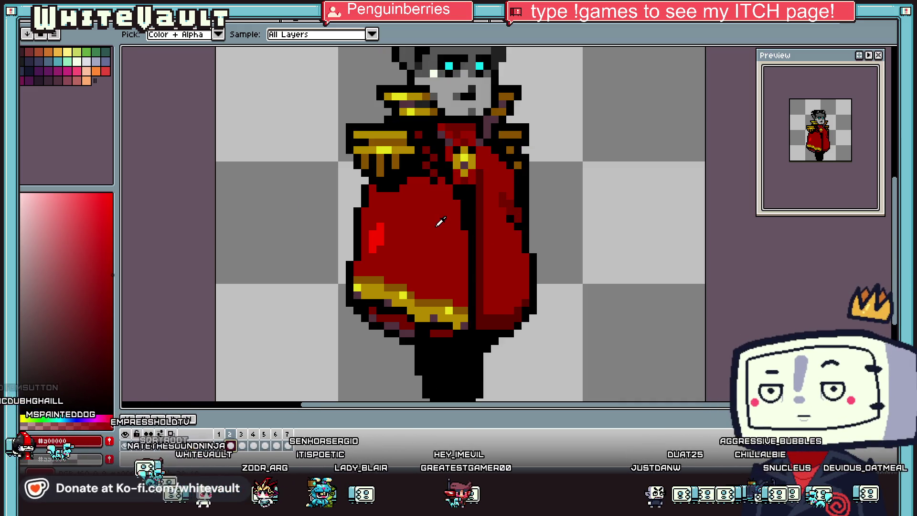
key("b")
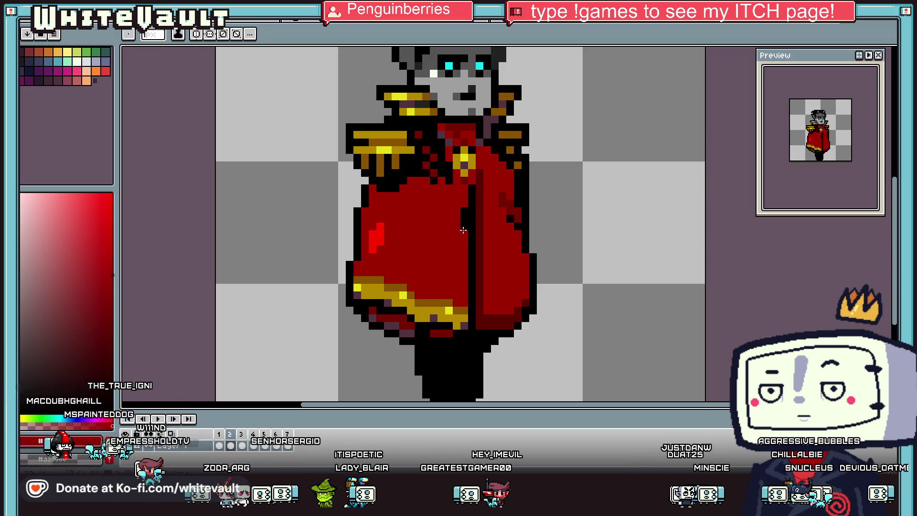
left_click(463, 214, "alt")
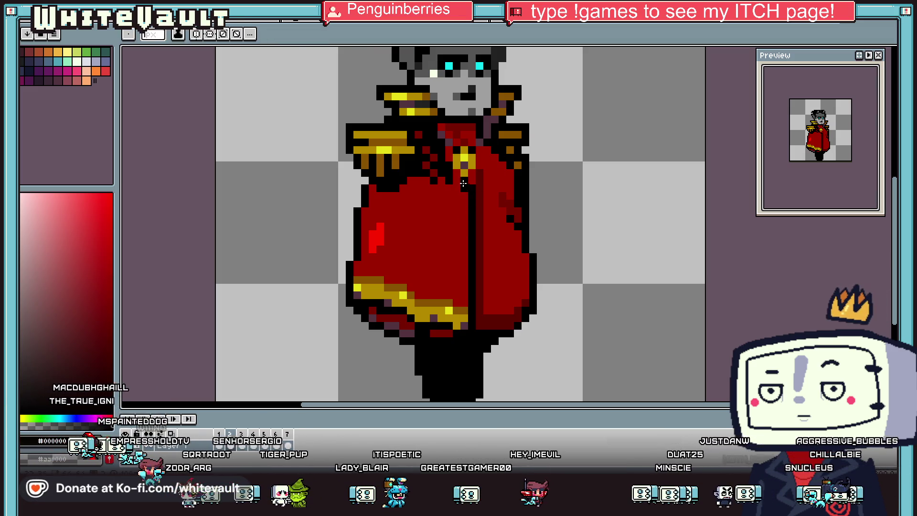
key("alt")
key("alt")
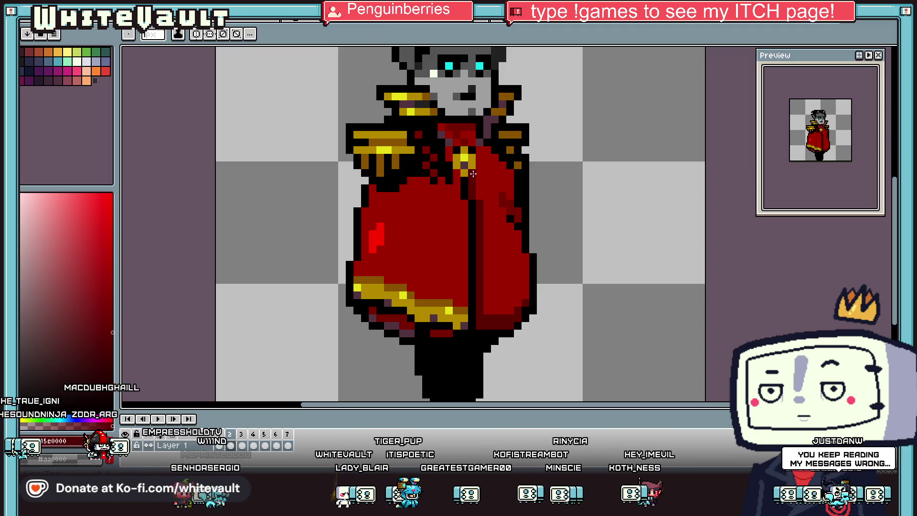
scroll(466, 193, "down", 5)
scroll(472, 207, "up", 5)
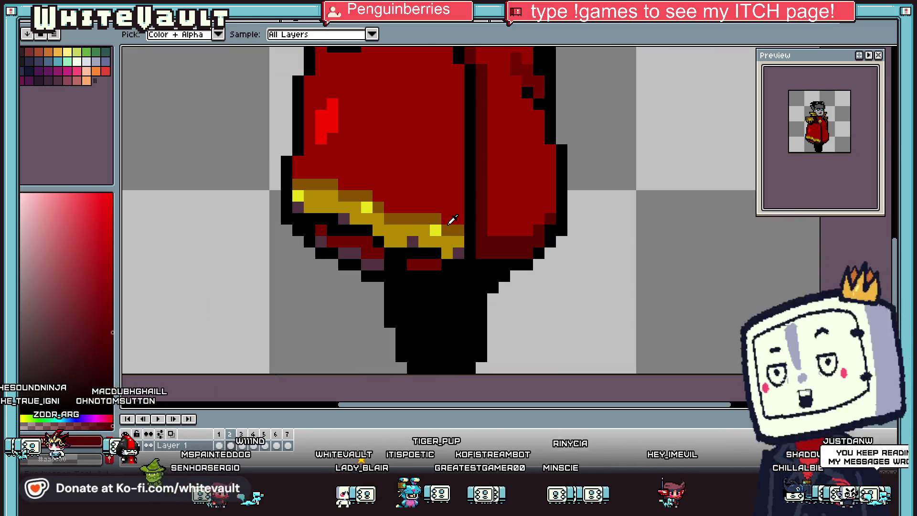
left_click_drag(492, 229, 548, 206)
mouse_move(492, 242)
left_mouse_down()
mouse_move(532, 240)
mouse_move(521, 253)
mouse_move(479, 253)
left_mouse_up()
- Repaint dark pixels brown at the coat's bottom right and red higher on the coat
left_click(508, 241)
scroll(601, 165, "down", 5)
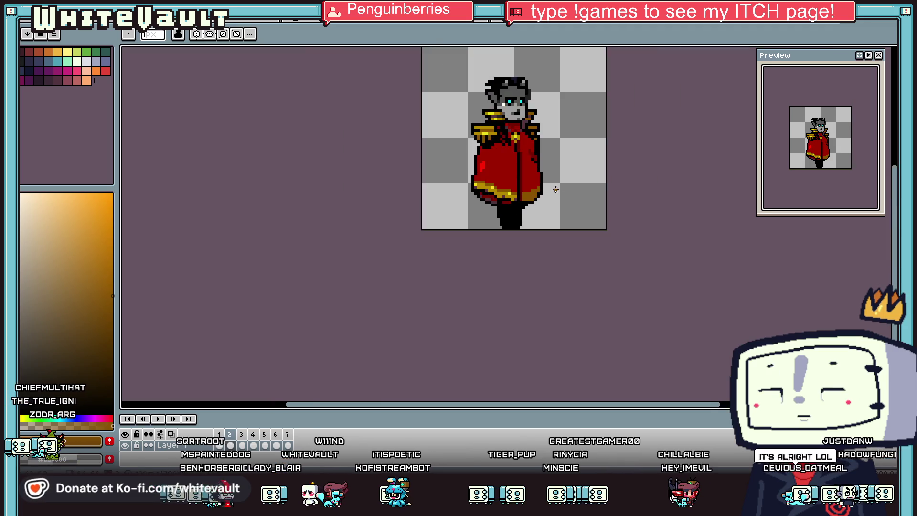
scroll(544, 178, "up", 5)
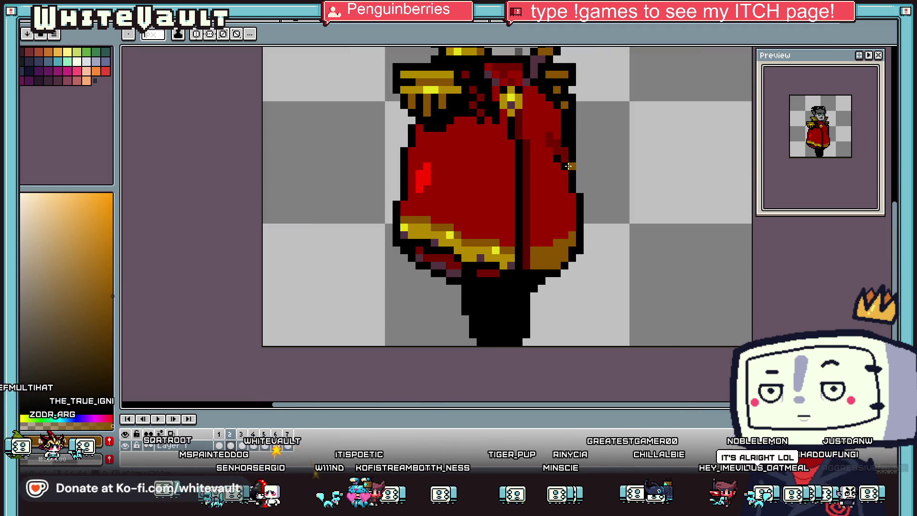
left_click(554, 165, "alt")
left_click(564, 163)
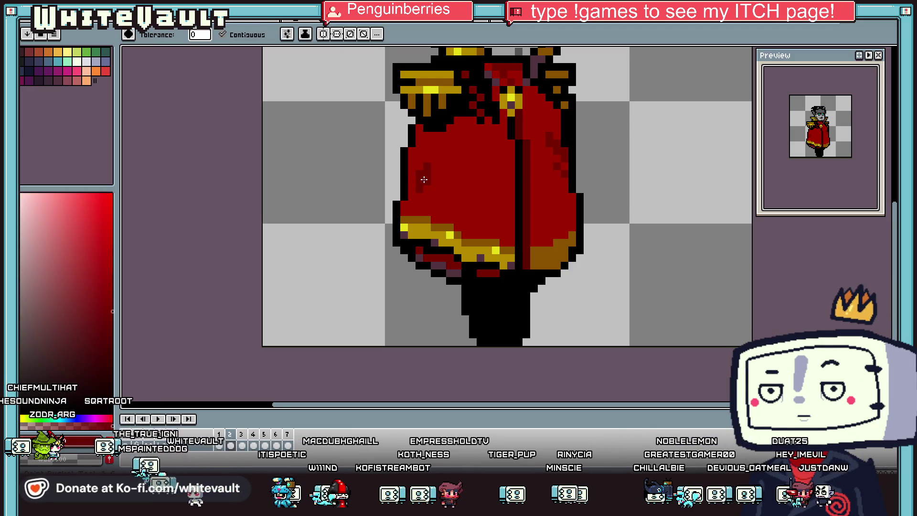
scroll(417, 179, "down", 5)
- Rectangle-select the gold collar piece beside the officer's face
left_click(892, 51)
key("ctrl+a")
scroll(471, 162, "up", 5)
scroll(438, 172, "up", 2)
mouse_move(468, 189)
left_mouse_down()
mouse_move(573, 224)
mouse_move(578, 253)
mouse_move(594, 224)
mouse_move(508, 262)
mouse_move(525, 242)
left_mouse_up()
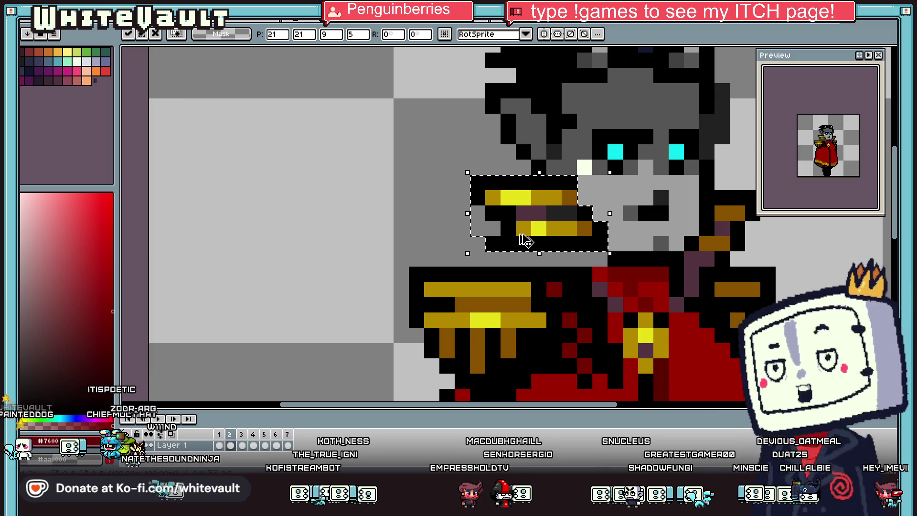
- Commit the moved left collar piece and draw a black outline row beneath it
key("ctrl+d")
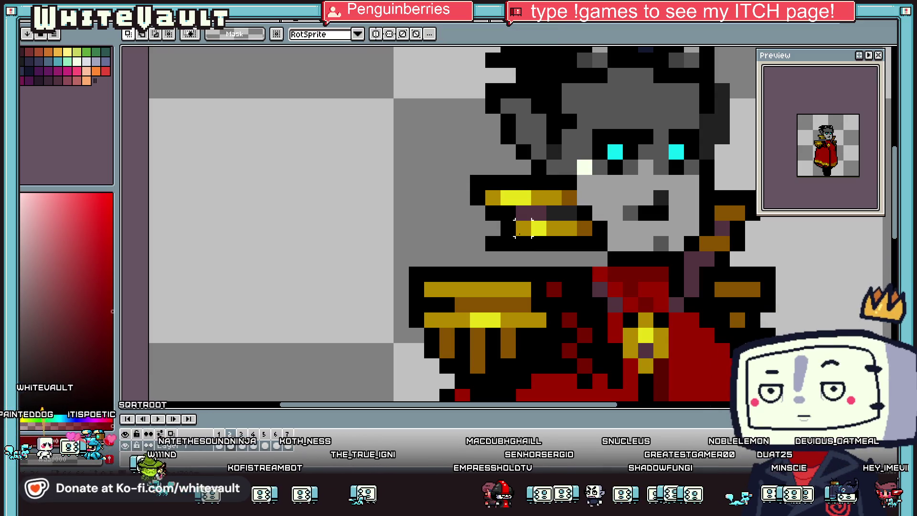
key("b")
left_click_drag(480, 258, 604, 257)
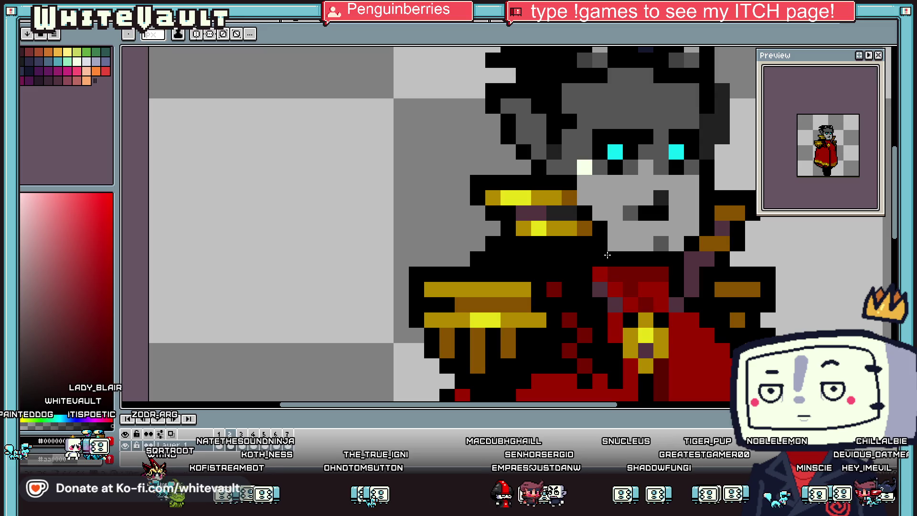
- Add a short Pencil stroke near the bottom of the sprite
key("m")
scroll(736, 206, "down", 2)
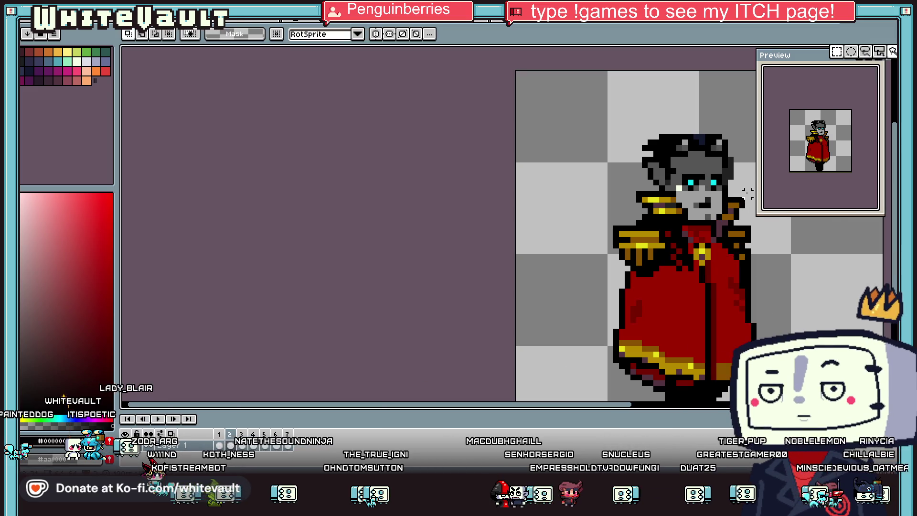
scroll(731, 210, "up", 2)
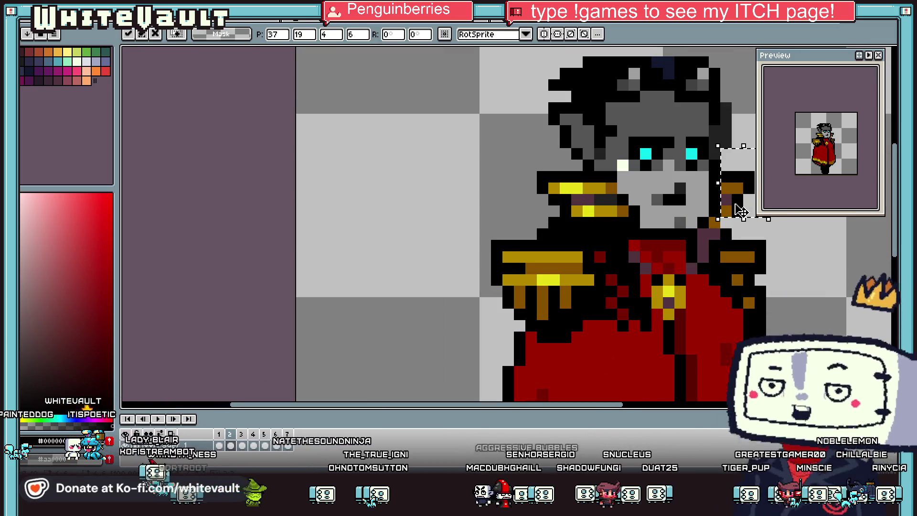
key("b")
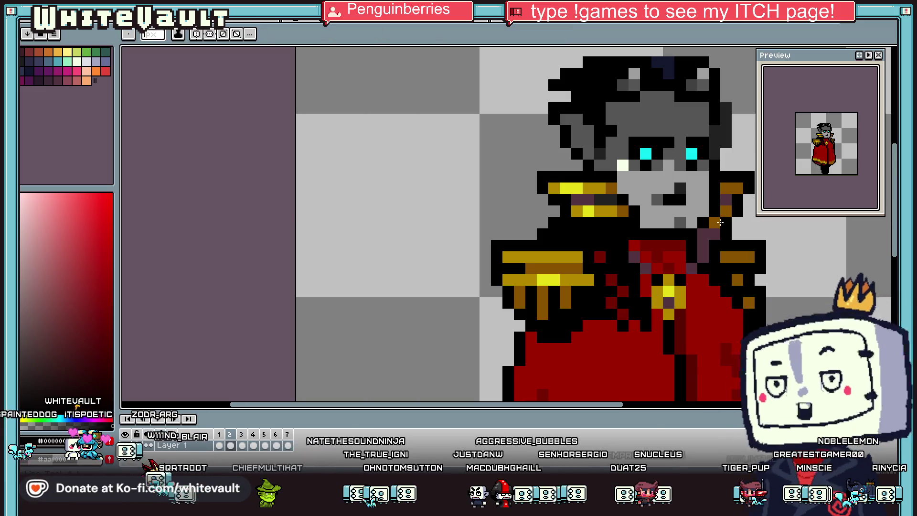
scroll(712, 231, "down", 3)
left_click_drag(583, 409, 618, 406)
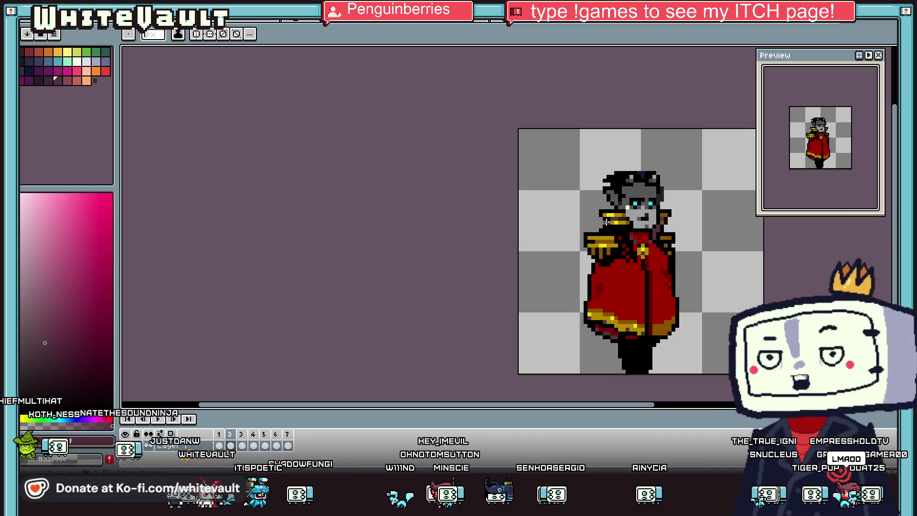
scroll(614, 382, "down", 1)
scroll(609, 245, "up", 1)
scroll(603, 218, "up", 2)
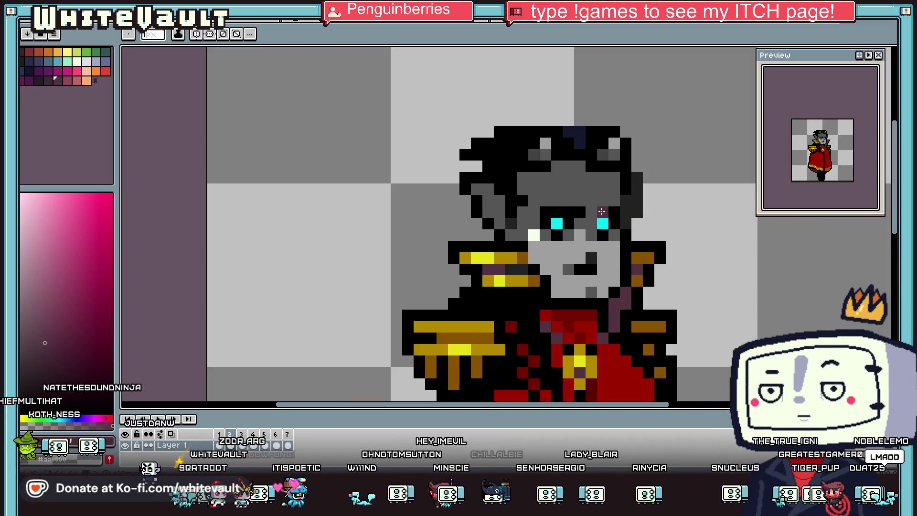
scroll(572, 213, "down", 2)
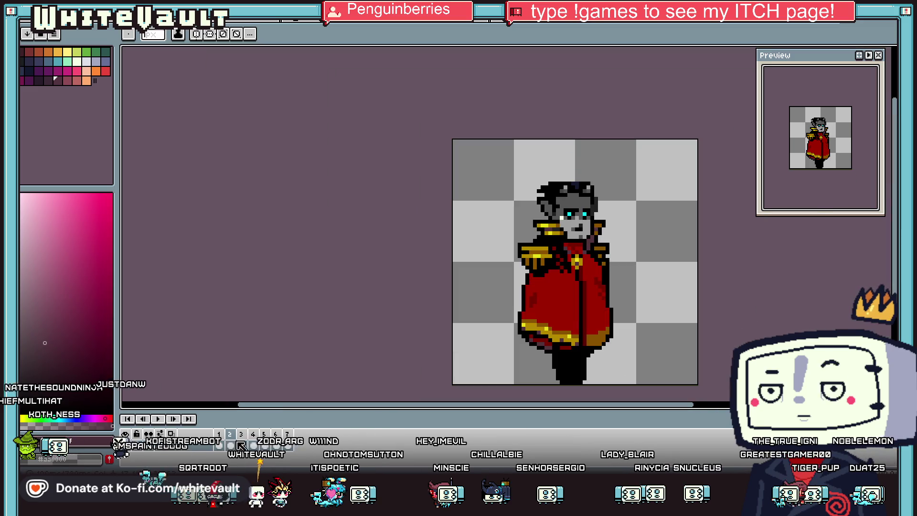
key("m")
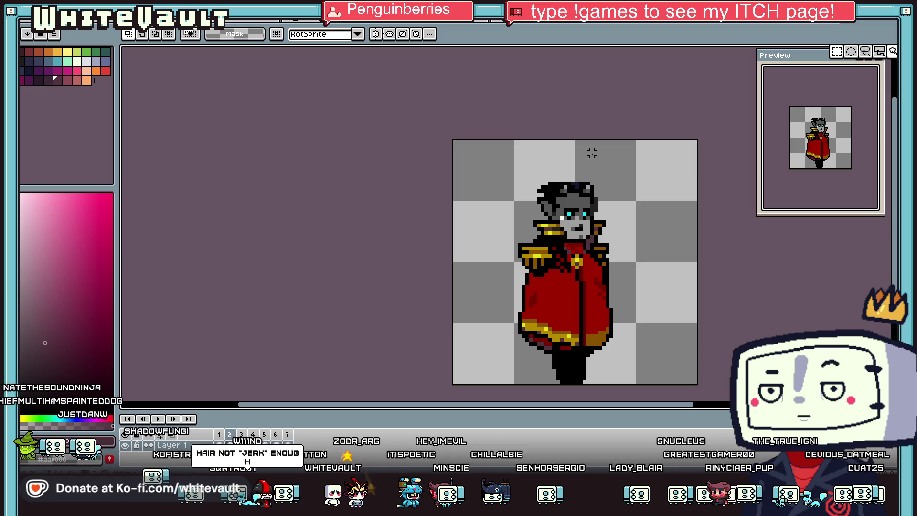
- Play the animation from frame 1 and review the cloaked and arm-pointing frames
key("ctrl+a")
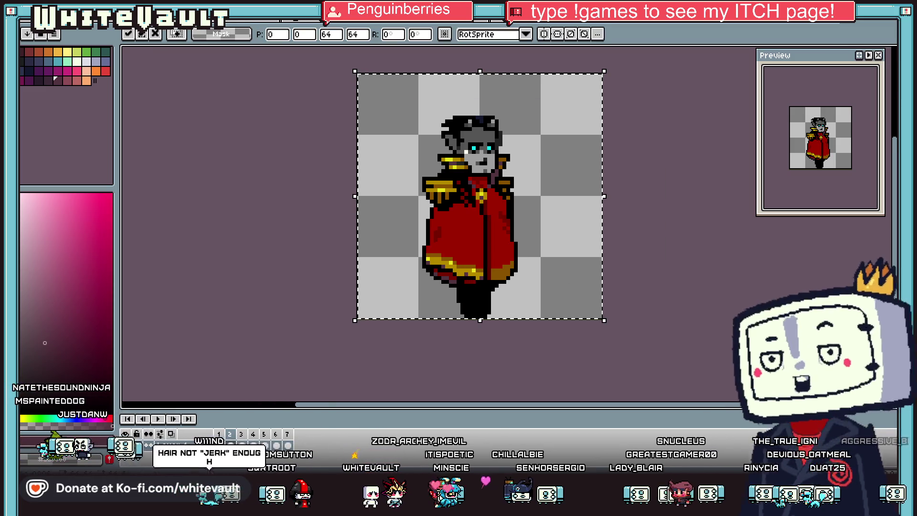
left_click(220, 448)
key("Return")
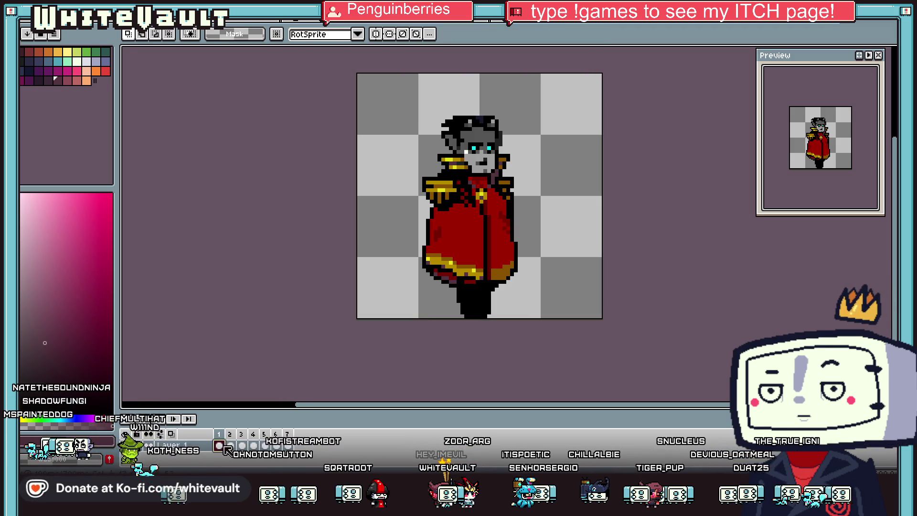
left_click(254, 446)
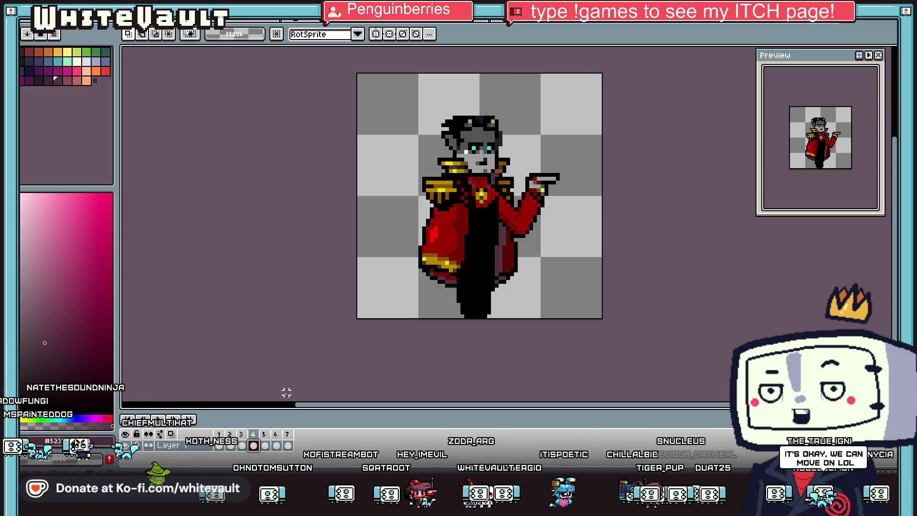
left_click(241, 442)
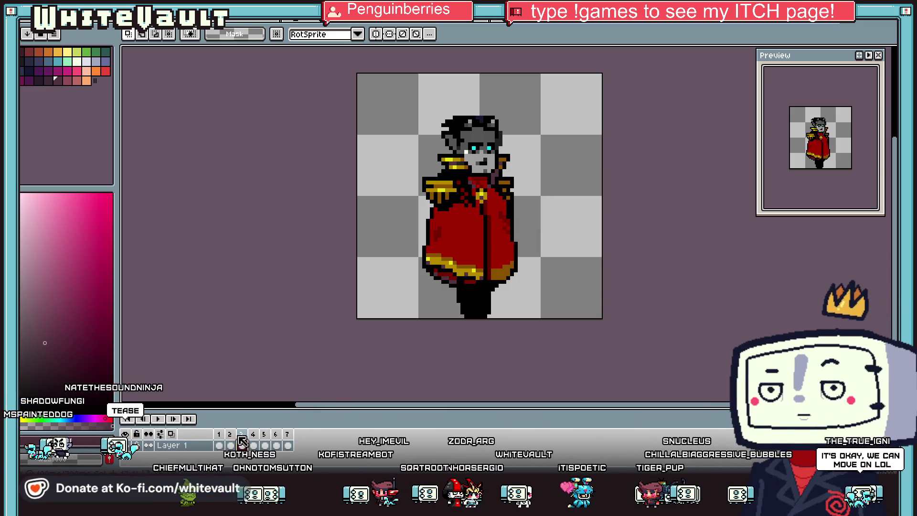
left_click(291, 446)
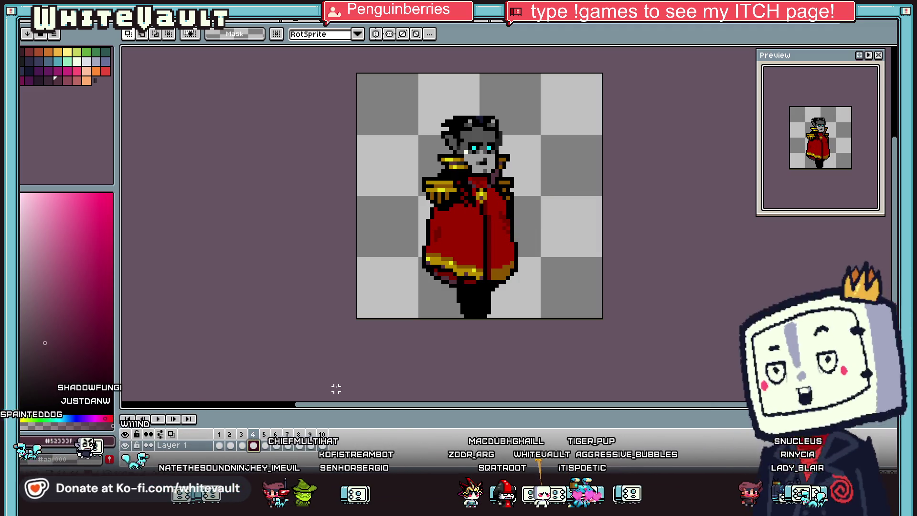
- Select the officer's head and mouth and rotate them -4.3° with RotSprite
scroll(583, 111, "up", 1)
left_click_drag(395, 87, 511, 164)
scroll(487, 167, "up", 2)
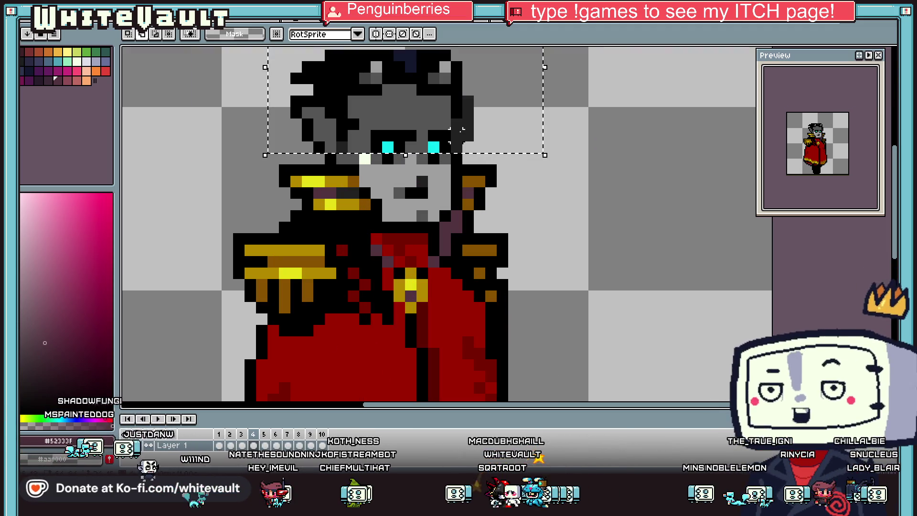
left_click_drag(463, 199, 383, 154)
left_click(559, 215)
key("ctrl+shift+d")
left_click_drag(548, 204, 536, 210)
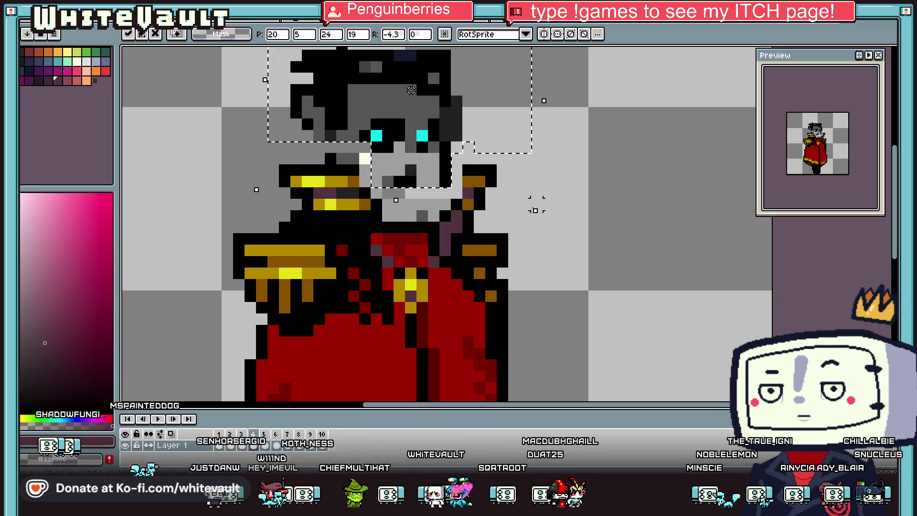
scroll(465, 167, "down", 2)
left_click(461, 202)
- On frame 4, select the whole officer and nudge him one pixel right and back
left_click(253, 445)
left_click_drag(357, 97, 539, 250)
key("Right")
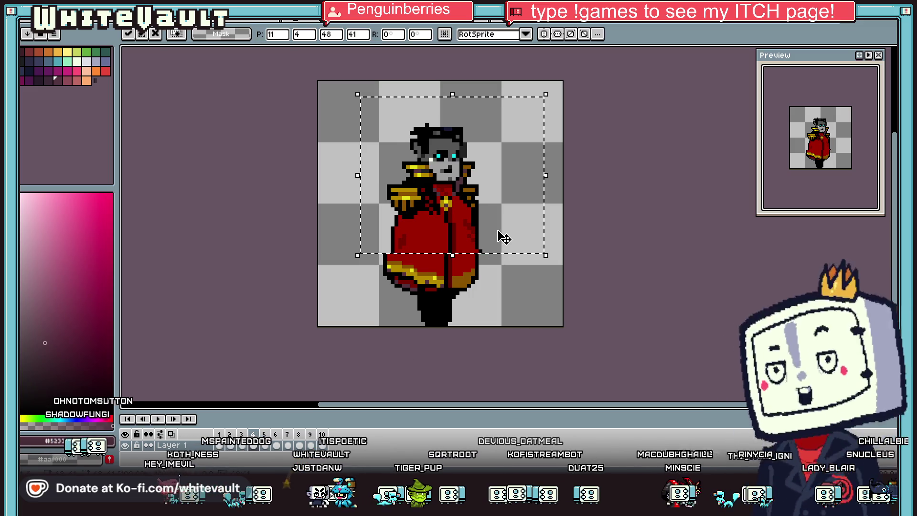
key("Escape")
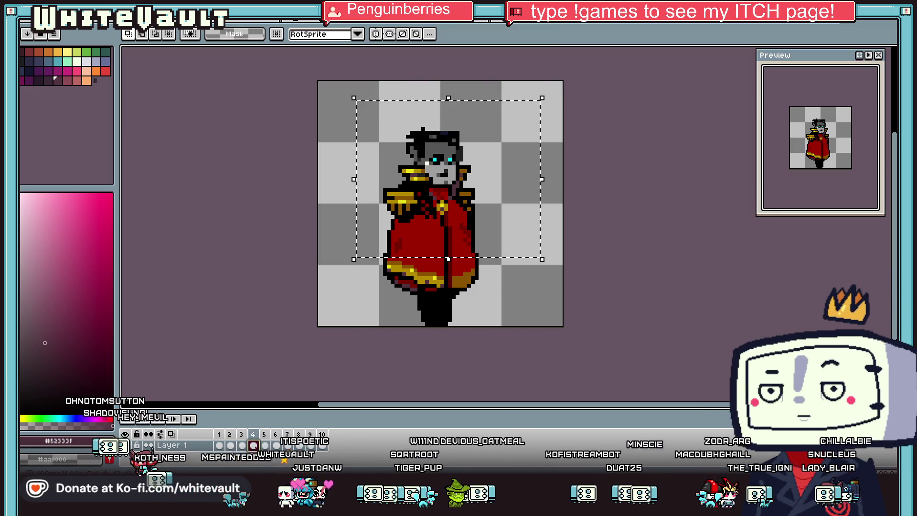
key("period")
left_click(377, 255)
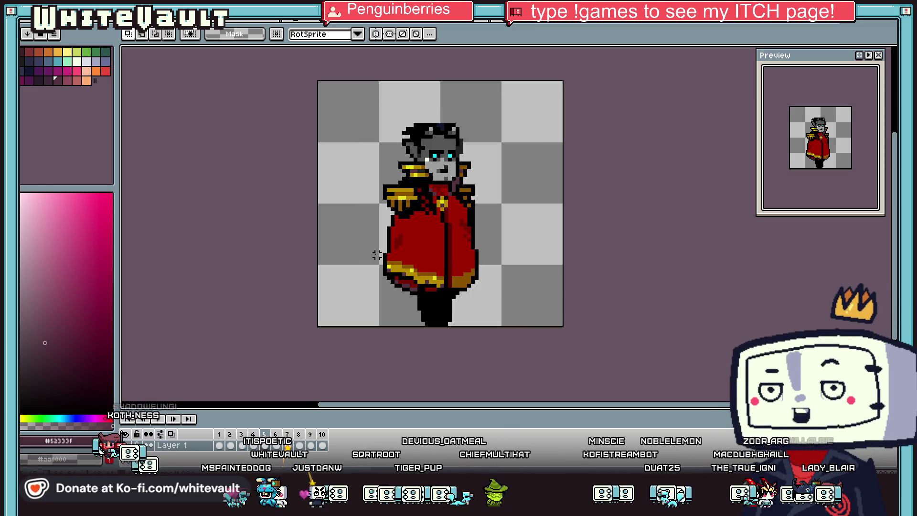
- Sample the coat's dark red and undo the stray mark near the right shoulder
key("i")
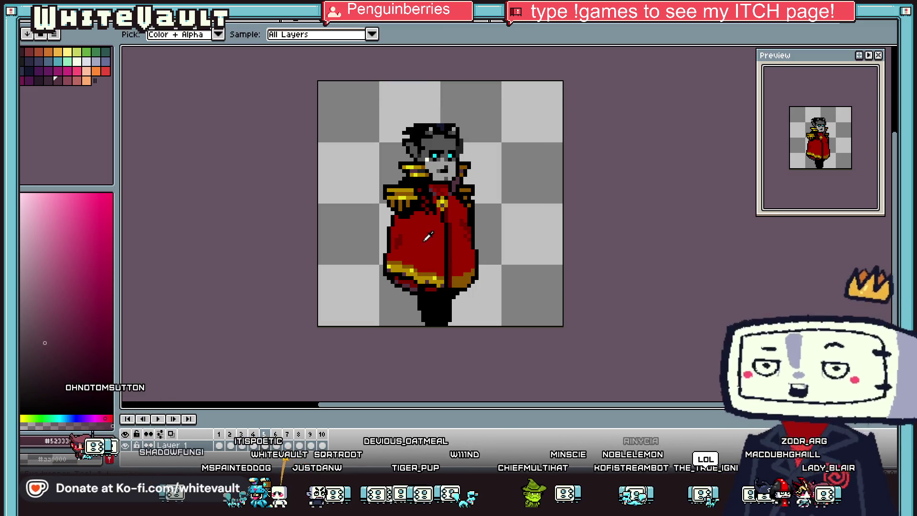
scroll(456, 204, "up", 1)
left_click(447, 211)
key("b")
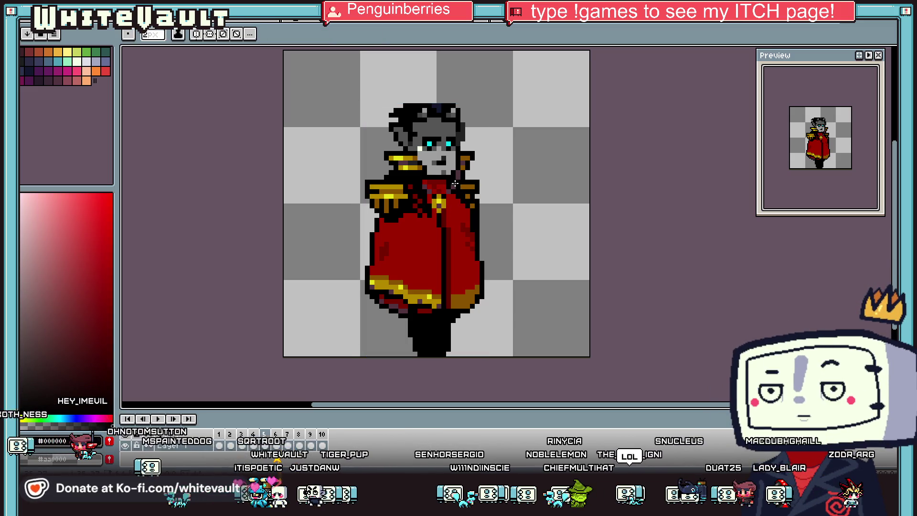
key("ctrl+z")
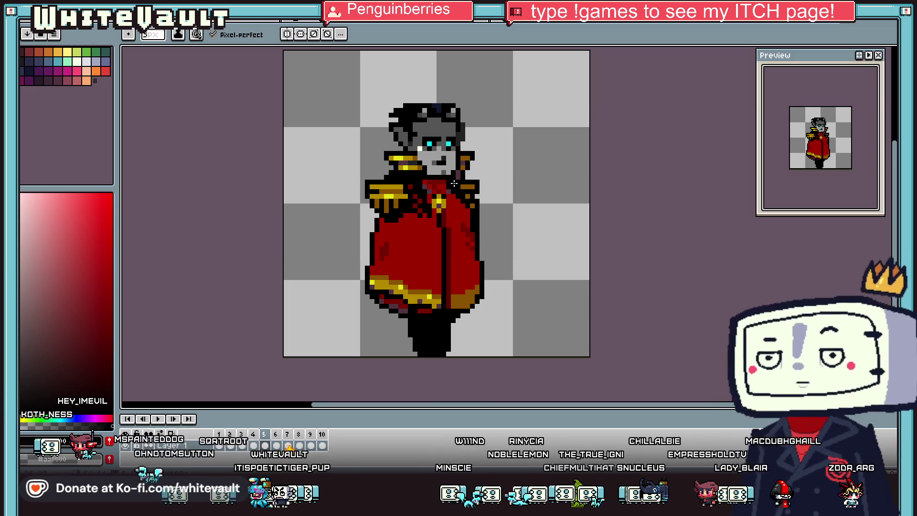
- Draw the curved cape edge from the right shoulder toward the hem and trace it in green
left_click_drag(461, 189, 511, 171)
left_click_drag(529, 228, 488, 271)
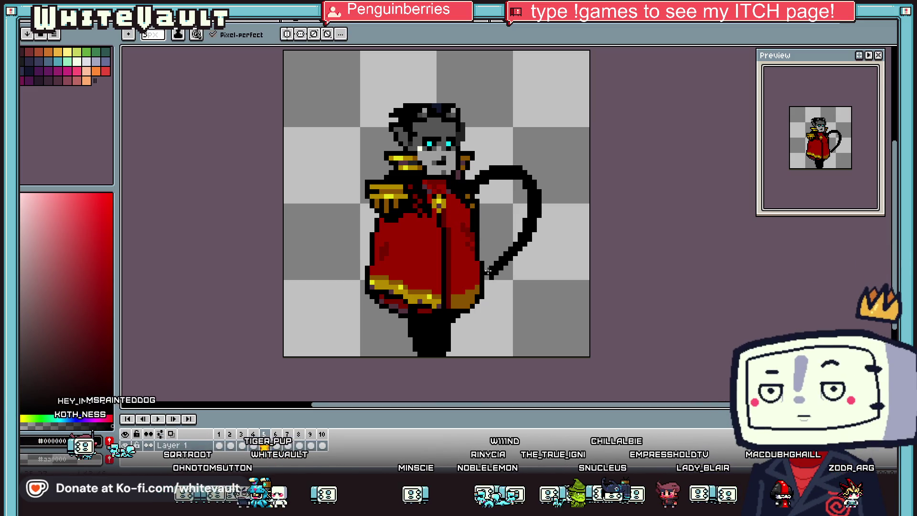
left_click(95, 54)
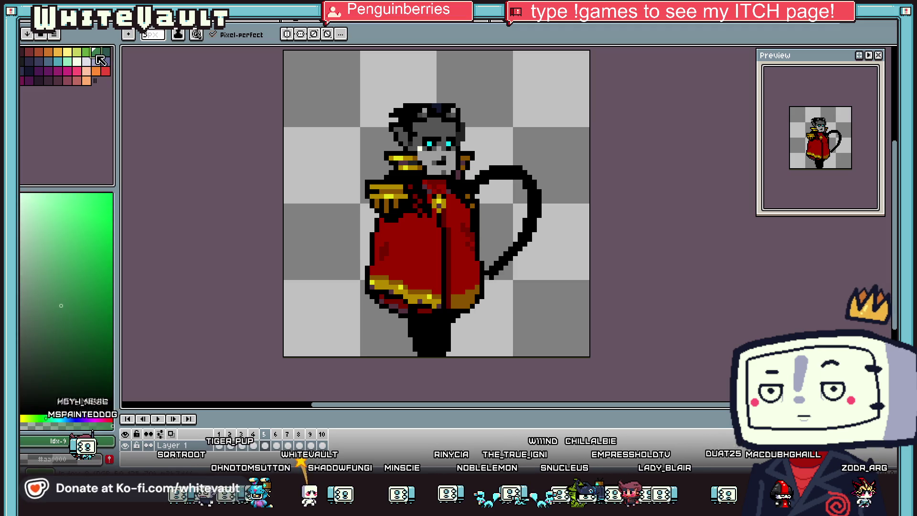
mouse_move(459, 191)
left_mouse_down()
mouse_move(507, 177)
mouse_move(524, 239)
left_mouse_up()
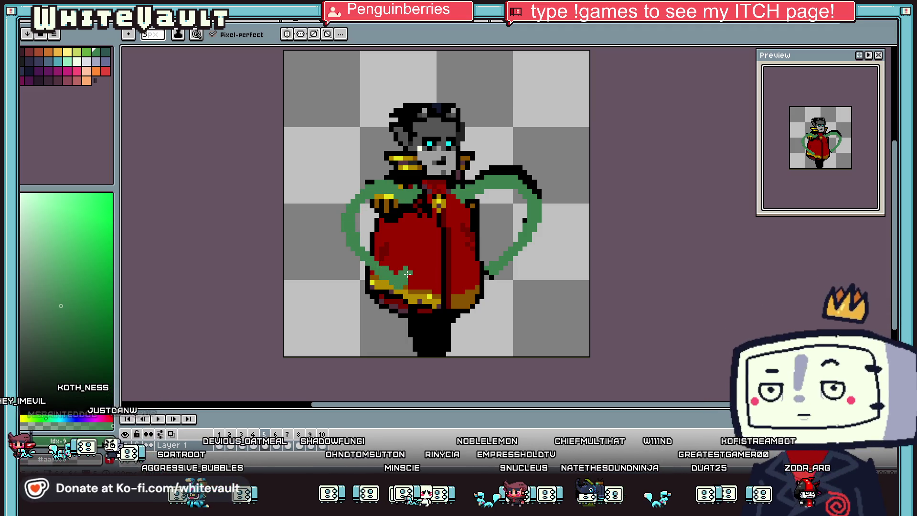
- Sample grey from the sprite and paint it over the right and left arms
key("i")
left_click(450, 158)
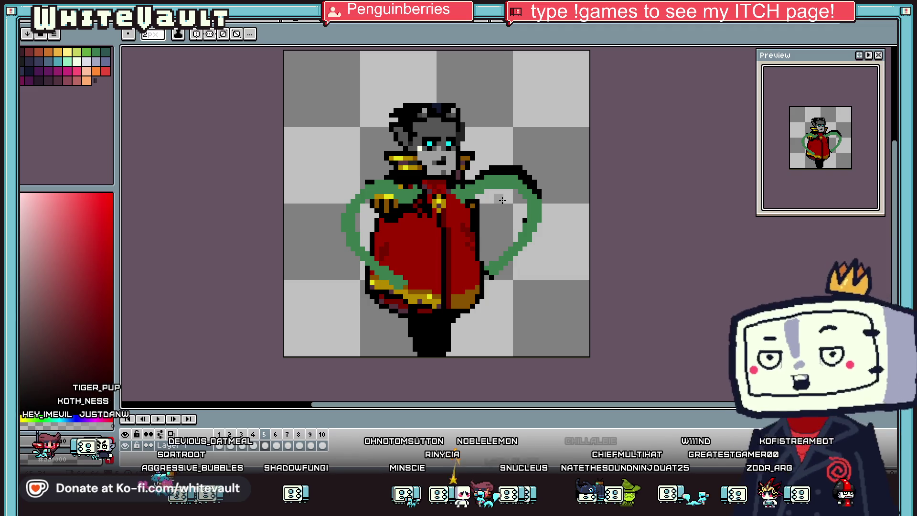
scroll(480, 191, "up", 1)
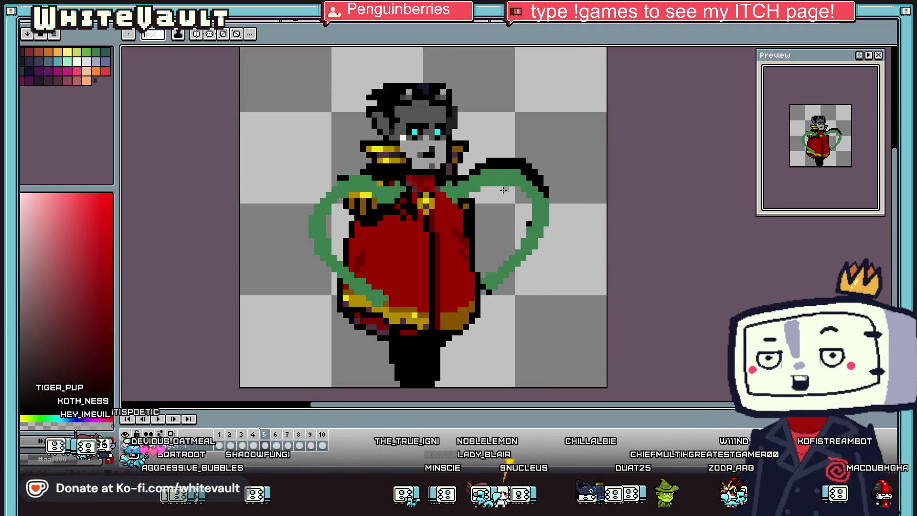
left_click_drag(510, 177, 524, 197)
left_click_drag(379, 209, 335, 198)
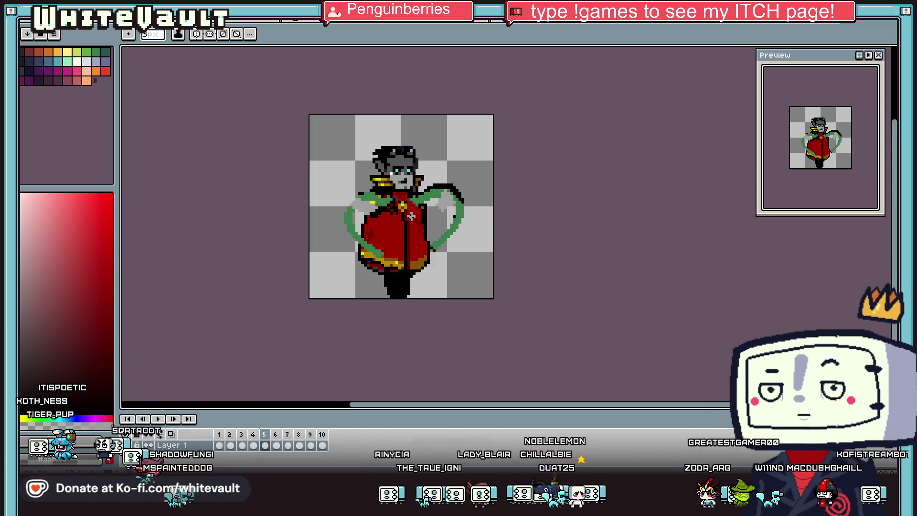
scroll(379, 196, "down", 1)
scroll(438, 210, "up", 1)
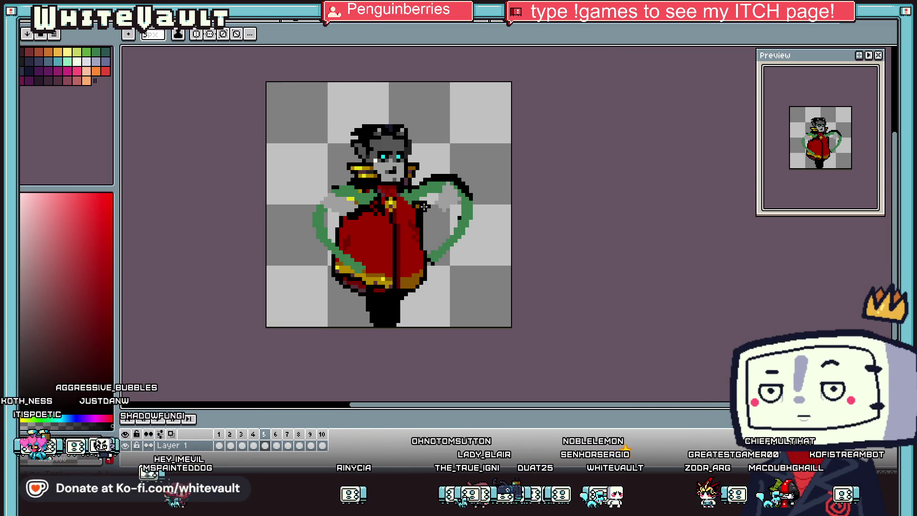
scroll(407, 205, "up", 1)
- Fill the right cape wing, left robe and left arm black, dividing the robe with a black line
key("g")
left_click(442, 248)
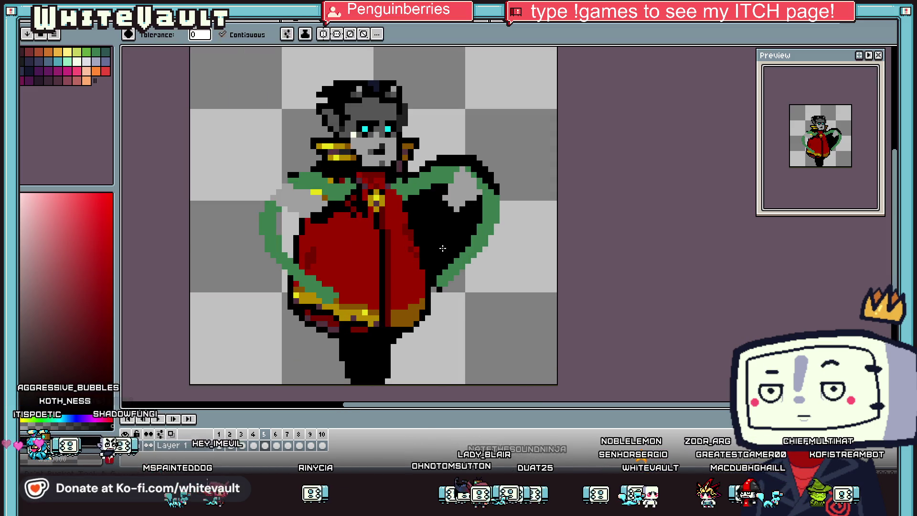
key("b")
left_click_drag(333, 217, 330, 280)
key("g")
left_click(318, 260)
left_click(289, 232)
- Compare frame 5 against frame 4, then move on to frame 6
scroll(359, 255, "down", 3)
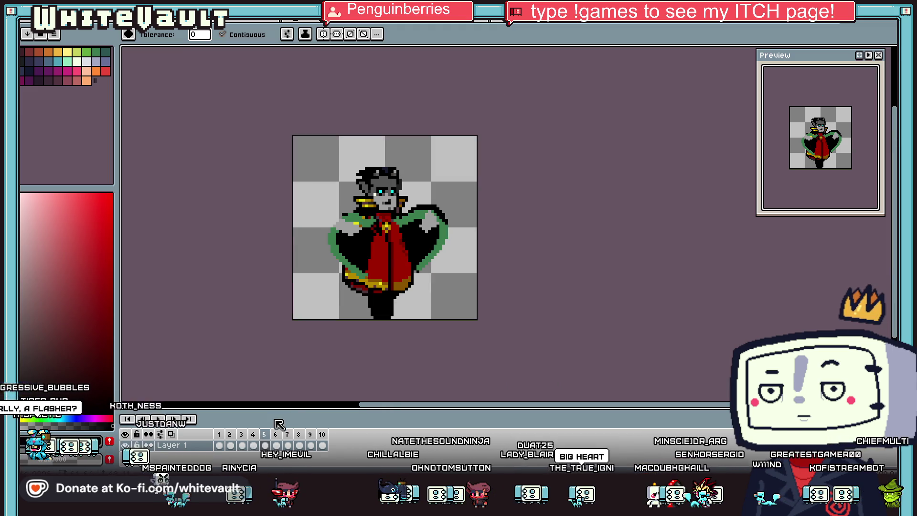
left_click(253, 445)
left_click(265, 446)
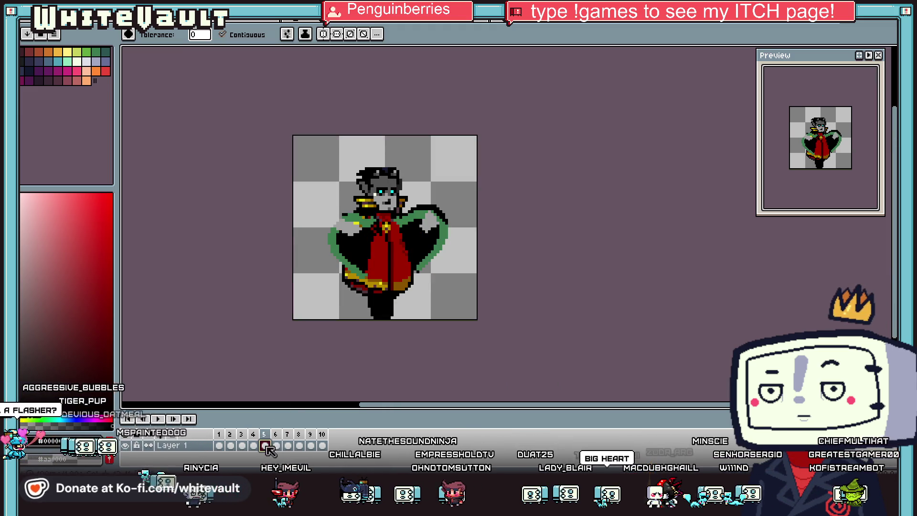
left_click(276, 446)
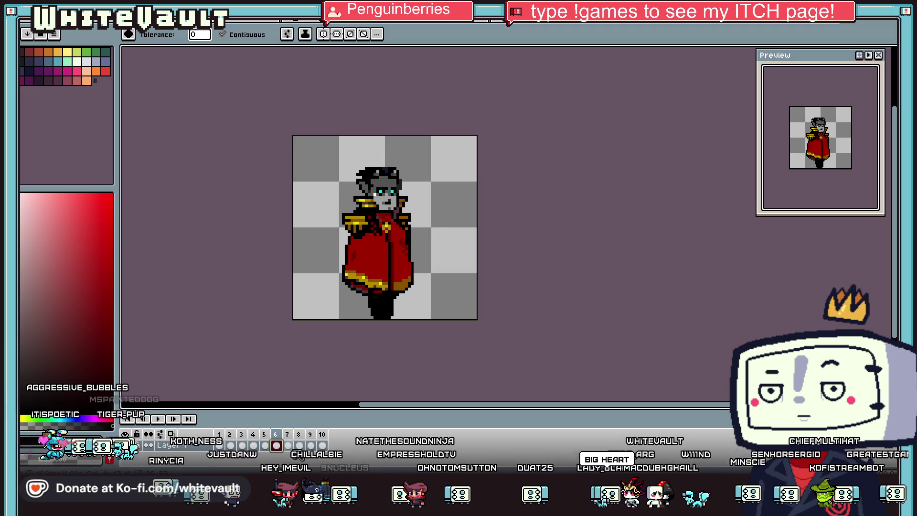
- Review frames 10, 3, 4 and 5, ending on frame 6
left_click(323, 446)
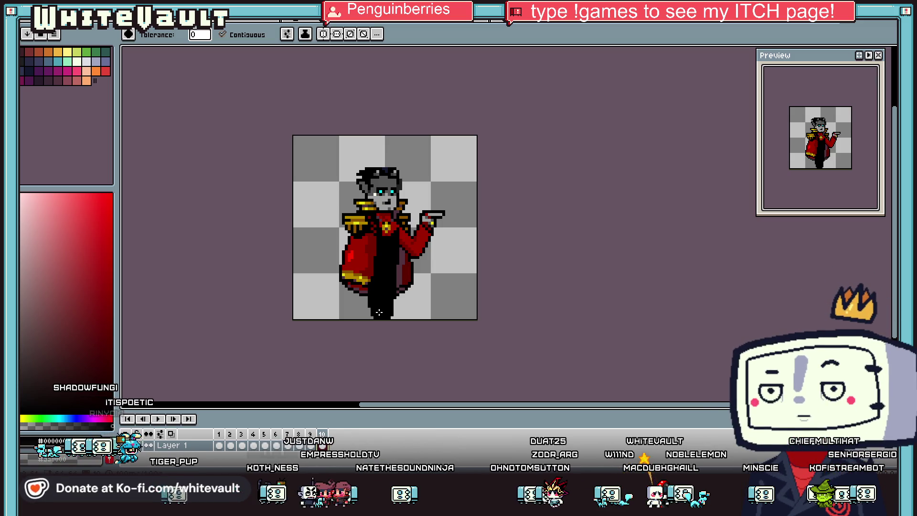
left_click(242, 446)
left_click(254, 446)
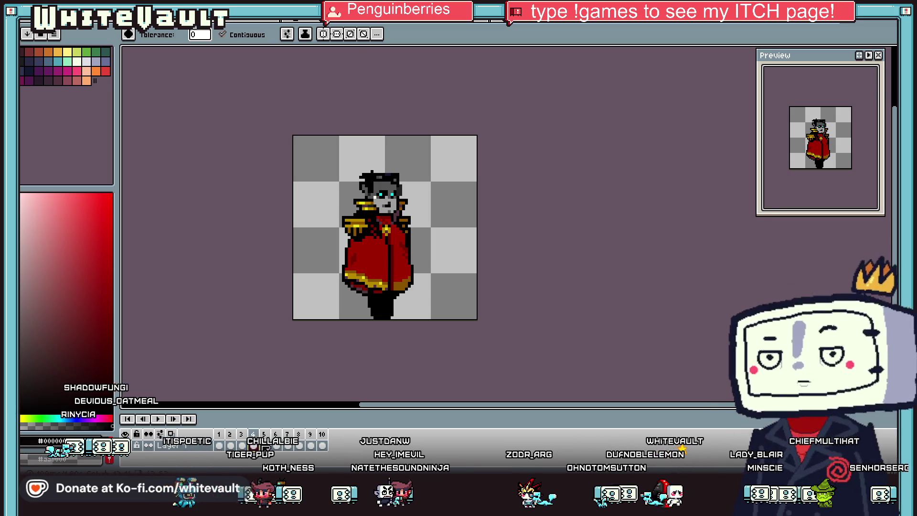
left_click(264, 446)
key("Right")
- Sample dark grey and sketch the arm on frames 6, 7 and 8, swinging from up-right to bent down-right
key("i")
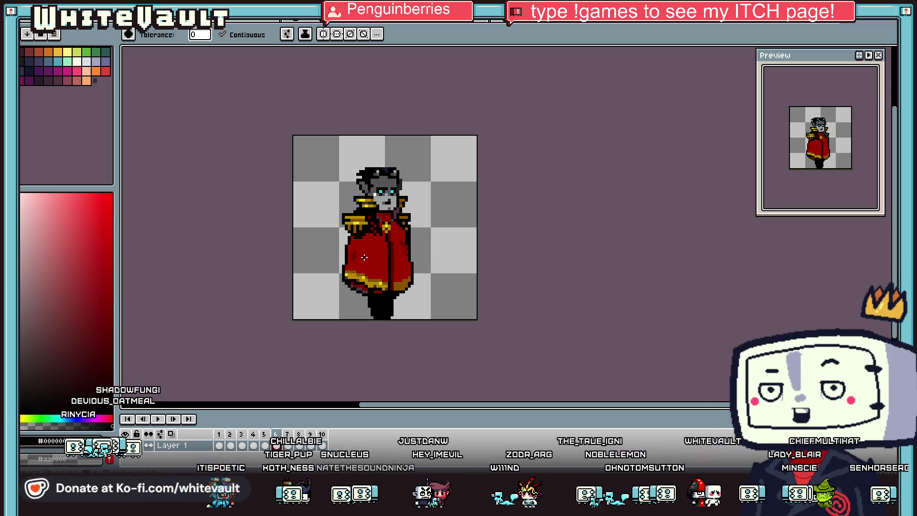
left_click(395, 193)
scroll(395, 193, "up", 1)
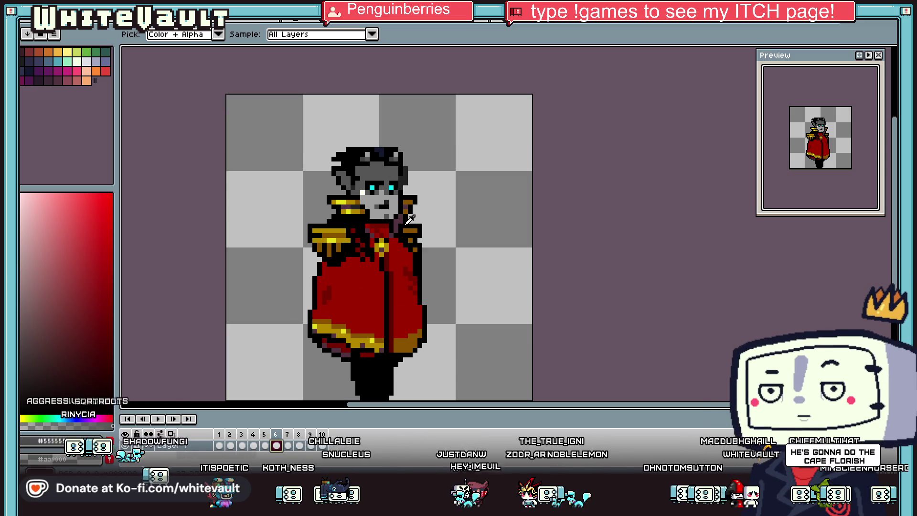
key("b")
scroll(436, 251, "up", 1)
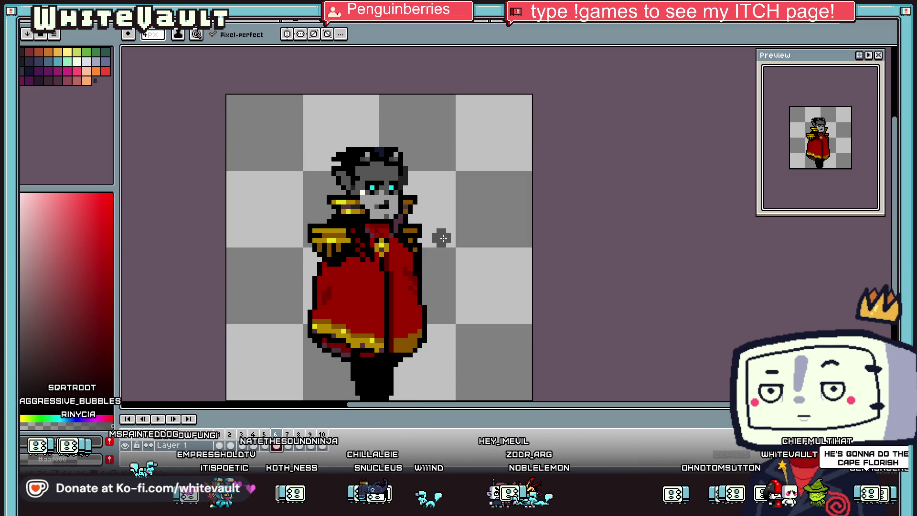
left_click_drag(418, 253, 462, 233)
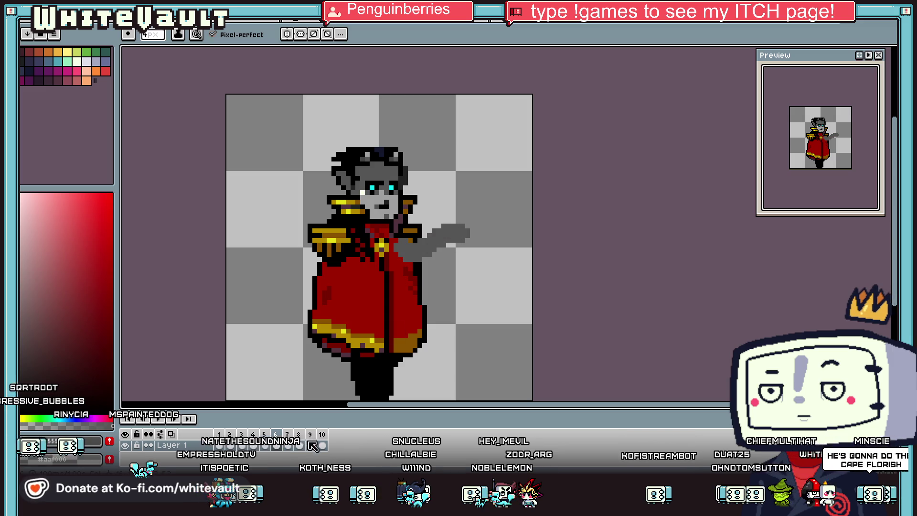
left_click(288, 445)
left_click_drag(404, 236, 445, 265)
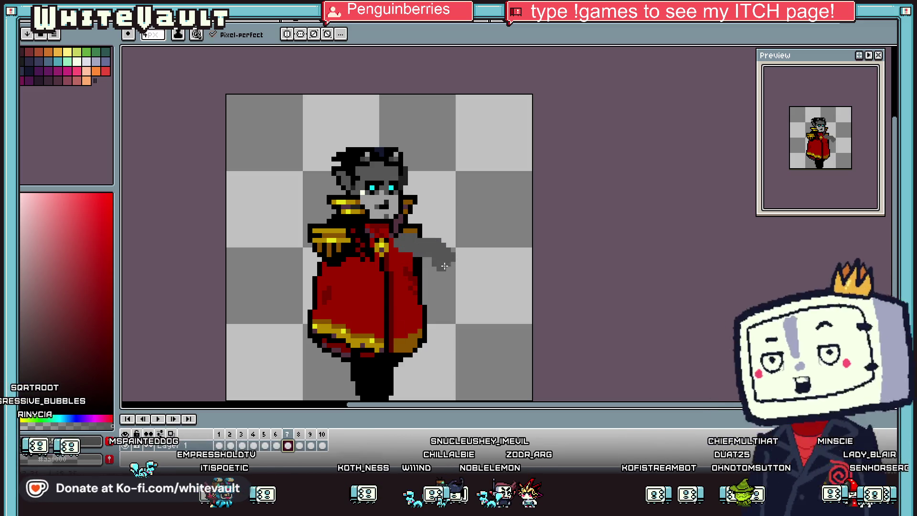
key("period")
left_click_drag(403, 239, 437, 272)
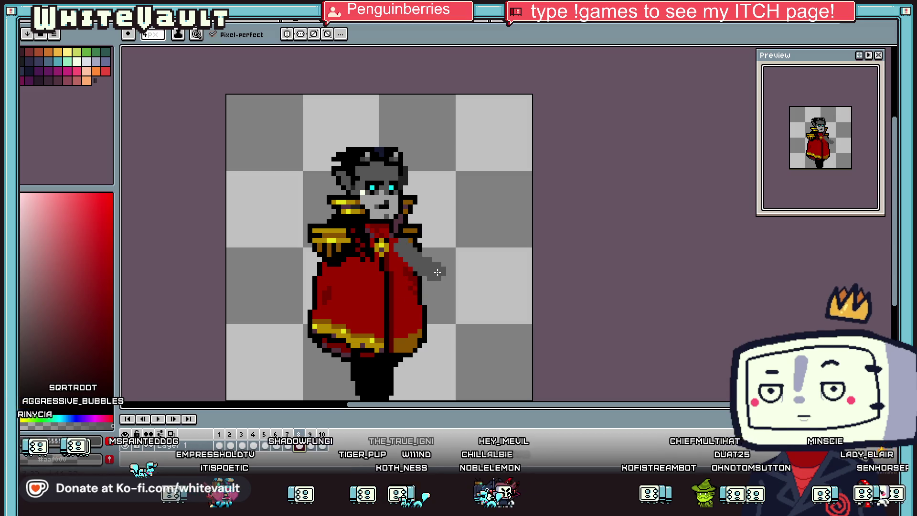
- Compare frames 8 and 9 against the pointing pose, then return to frame 3
key("period")
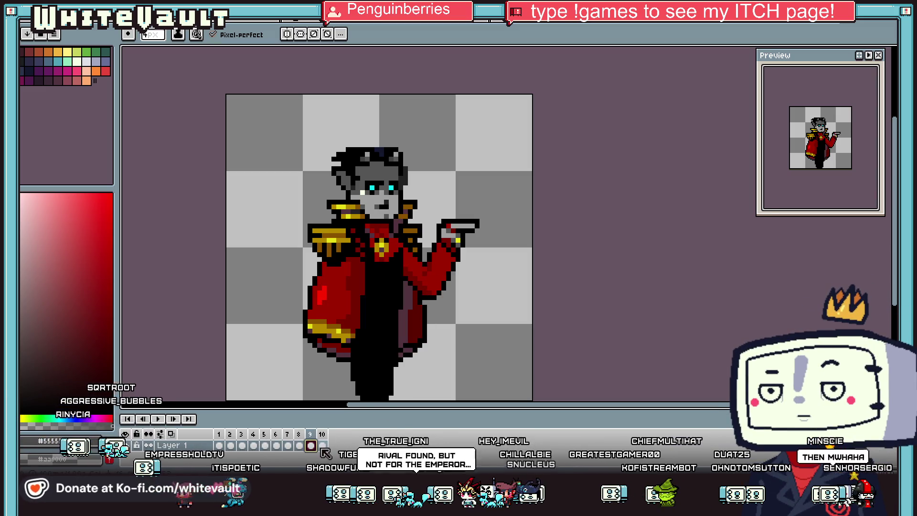
left_click(299, 446)
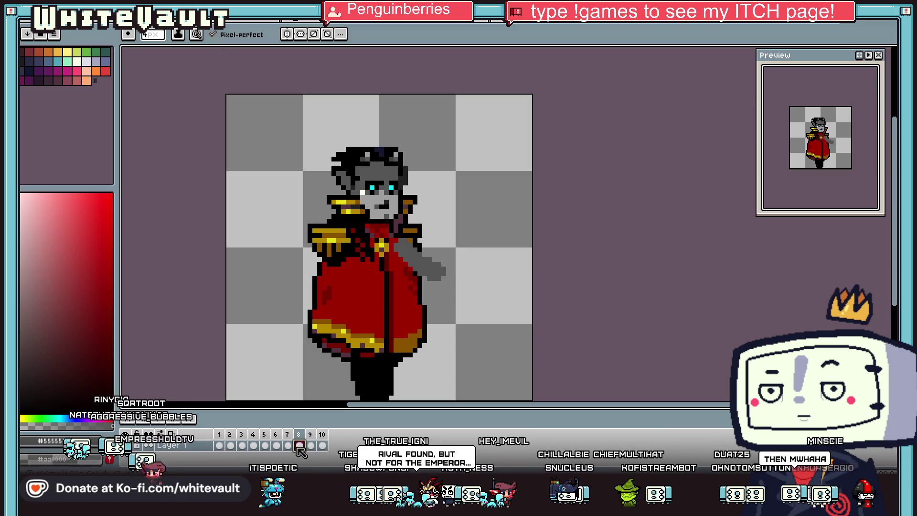
left_click(311, 446)
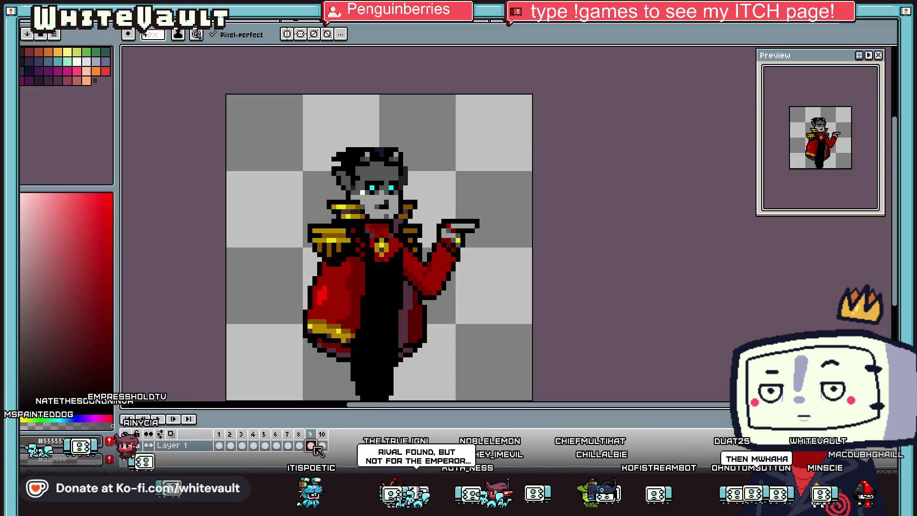
left_click(242, 445)
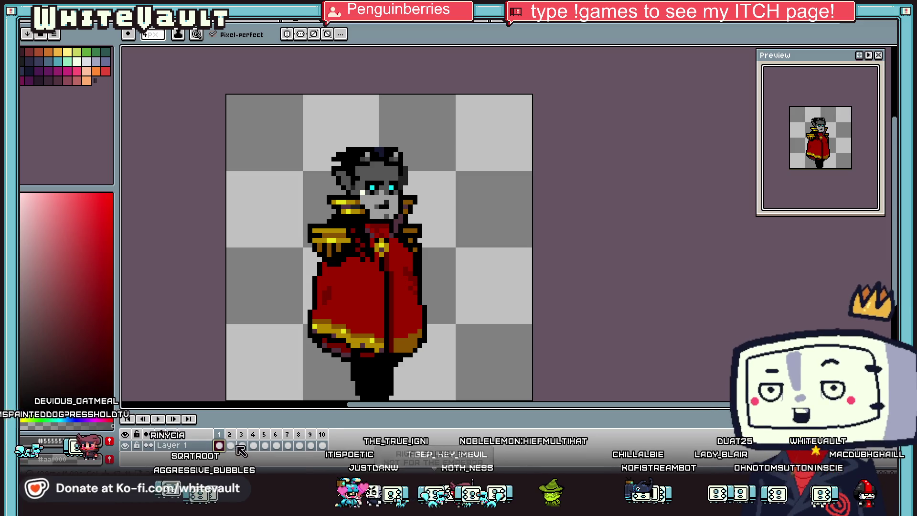
- Sample frame 5's cape green and sketch green cape strokes over the red on frames 6, 7 and 8
left_click(267, 446)
key("i")
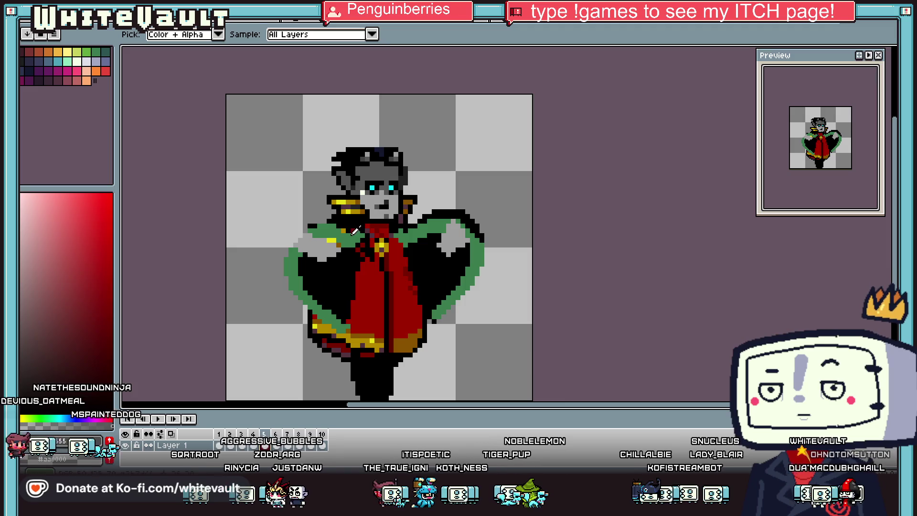
left_click(355, 231)
key("Right")
key("b")
mouse_move(299, 286)
left_mouse_down()
mouse_move(344, 253)
mouse_move(293, 285)
mouse_move(332, 334)
left_mouse_up()
key("Right")
mouse_move(337, 262)
left_mouse_down()
mouse_move(330, 277)
mouse_move(334, 253)
mouse_move(306, 323)
left_mouse_up()
key("Right")
mouse_move(358, 253)
left_mouse_down()
mouse_move(365, 291)
mouse_move(322, 327)
left_mouse_up()
- Step through frames 9, 5, 6 and 7 to check the cape sequence
left_click(311, 445)
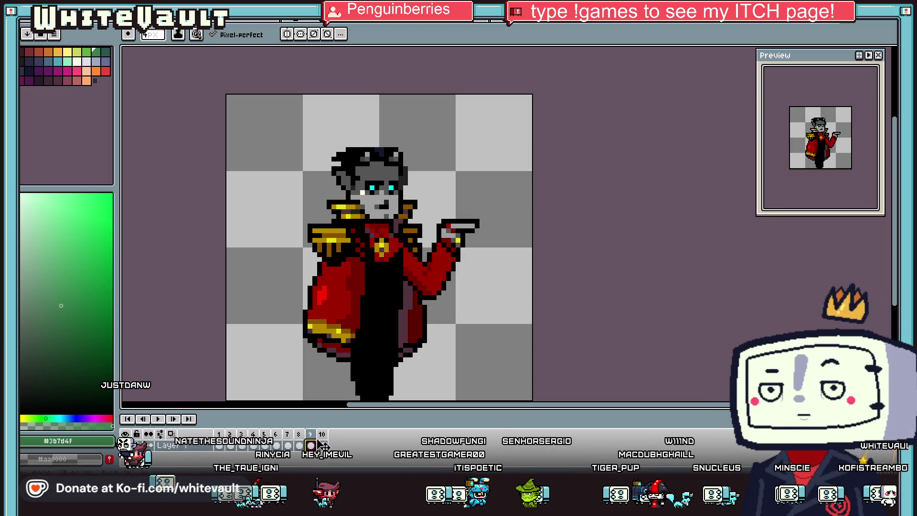
left_click(288, 446)
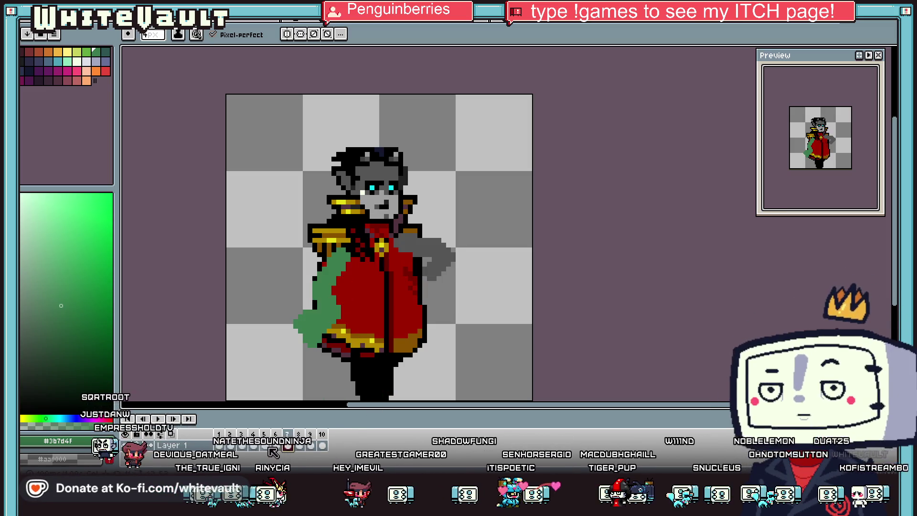
left_click(265, 445)
left_click(277, 446)
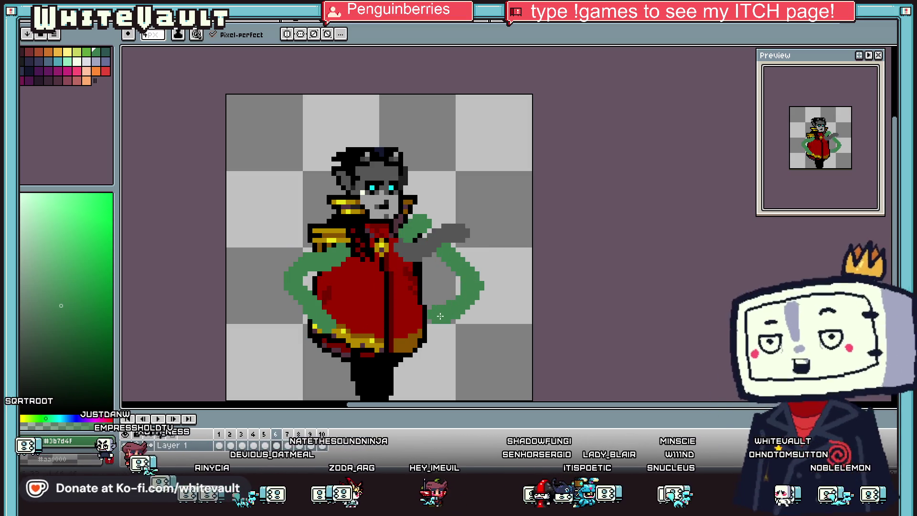
left_click(288, 445)
- Extend the green cape along the torso and arm on frame 7 and toward the hem on frame 8, then play the animation
left_click_drag(413, 238, 430, 228)
left_click_drag(447, 272, 436, 303)
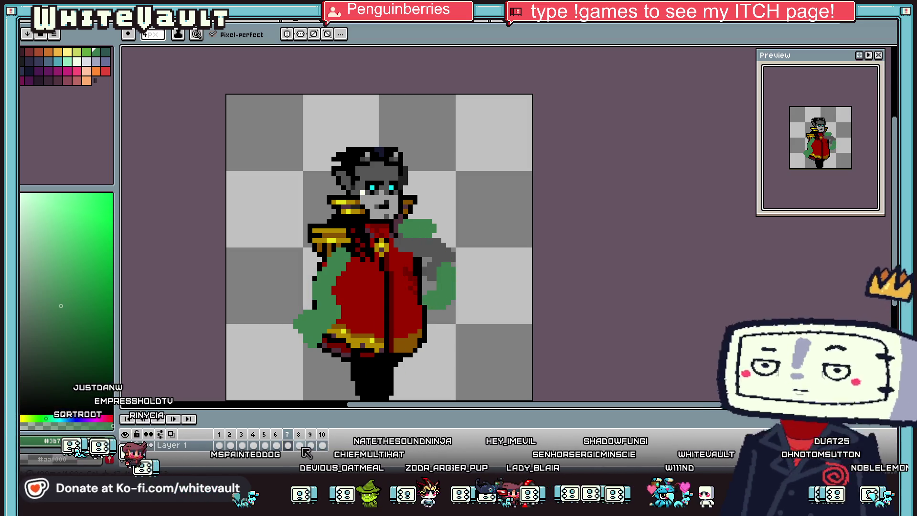
left_click(300, 446)
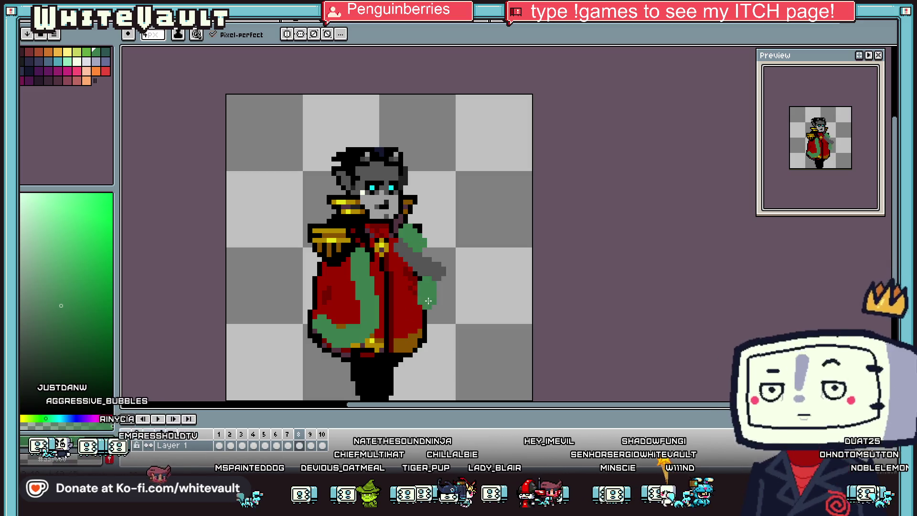
left_click_drag(428, 297, 405, 333)
left_click(311, 446)
key("Return")
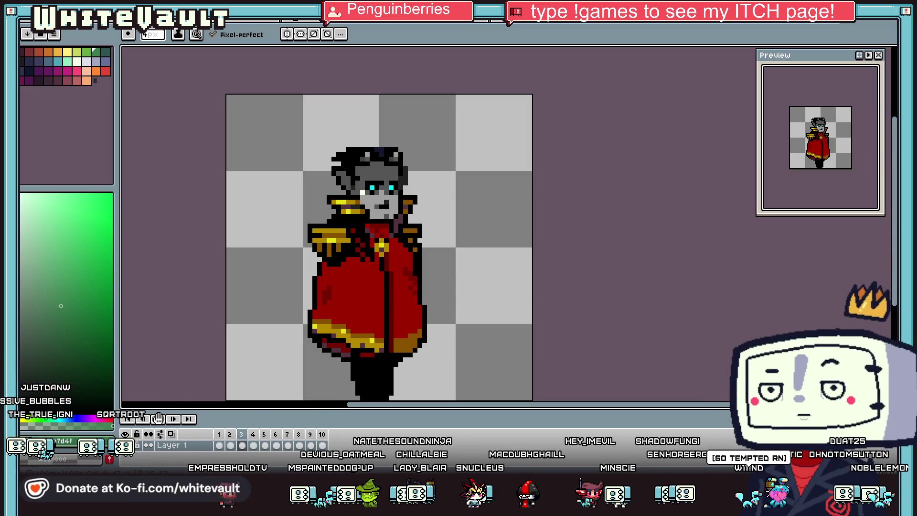
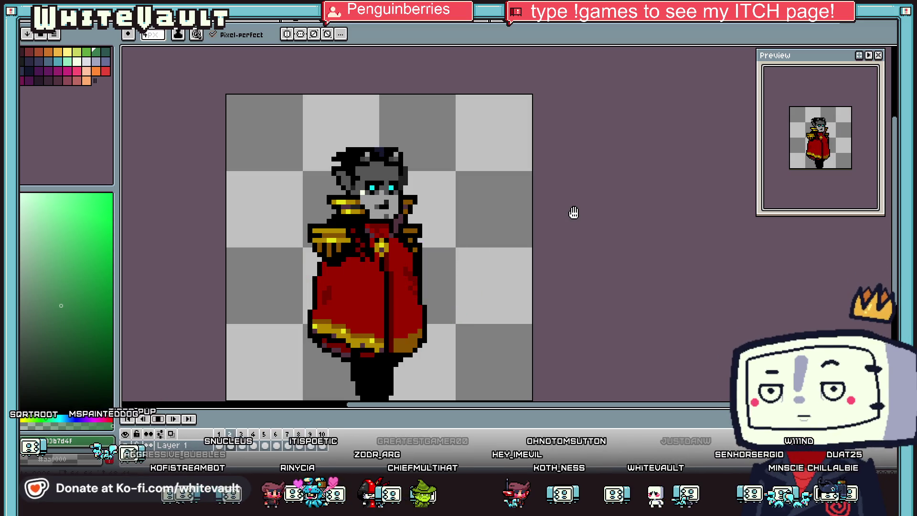
- Stop the animation playback and review the poses on frames 5 through 9
scroll(405, 285, "down", 2)
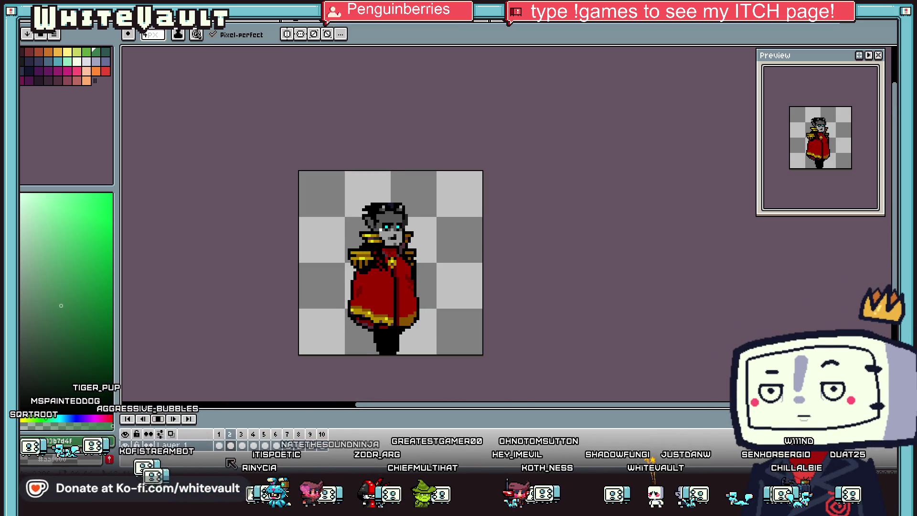
left_click(166, 420)
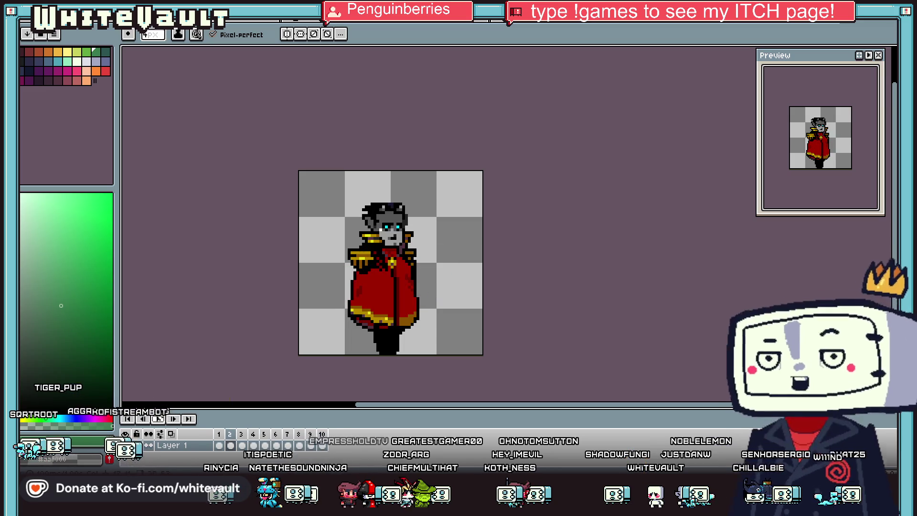
left_click(265, 445)
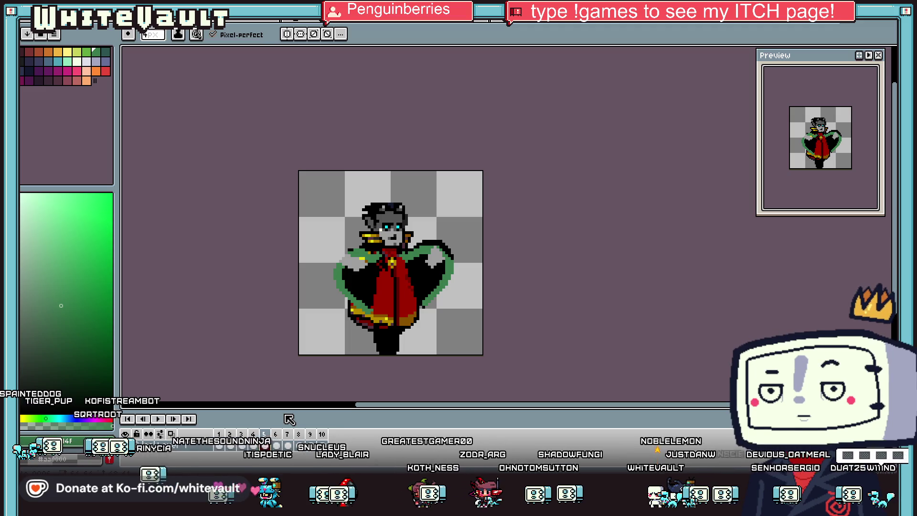
left_click(280, 445)
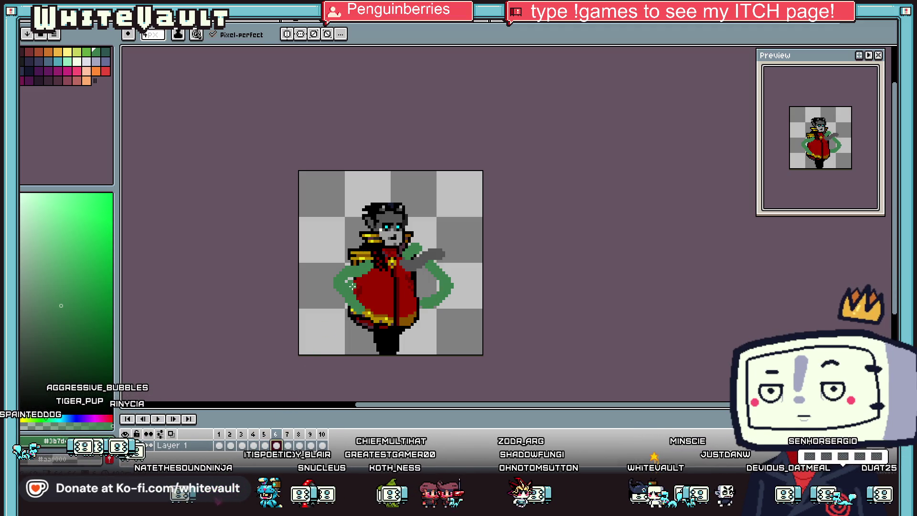
scroll(352, 285, "up", 2)
left_click(287, 445)
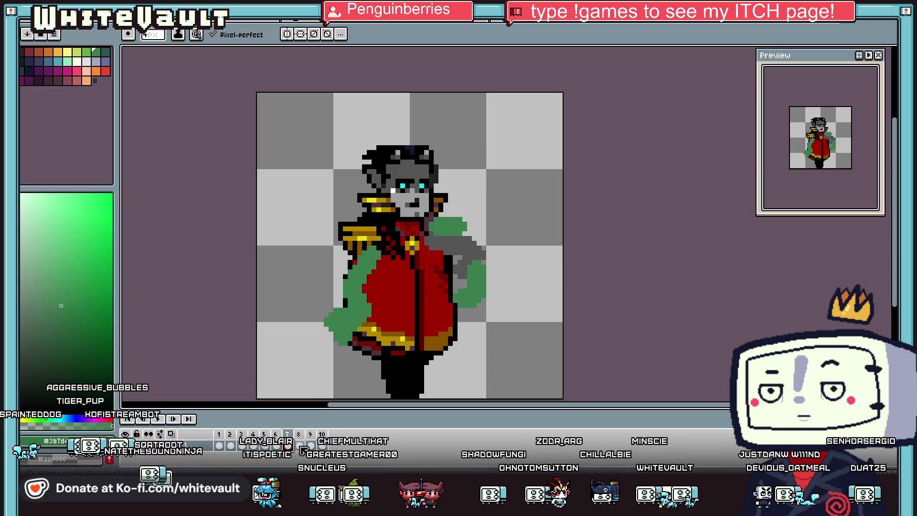
left_click(301, 447)
left_click(311, 446)
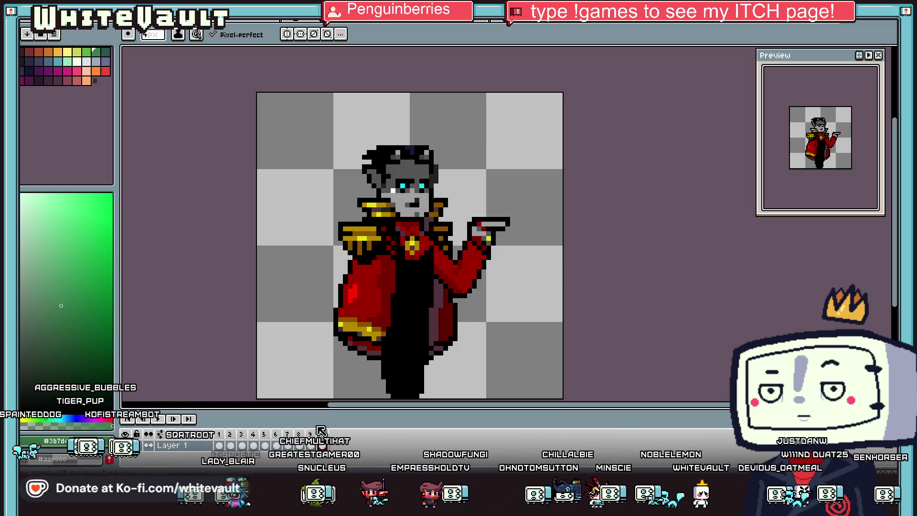
- Go back through frames 1, 4 and 5, then eyedrop the cape's dark red on frame 4
left_click(230, 447)
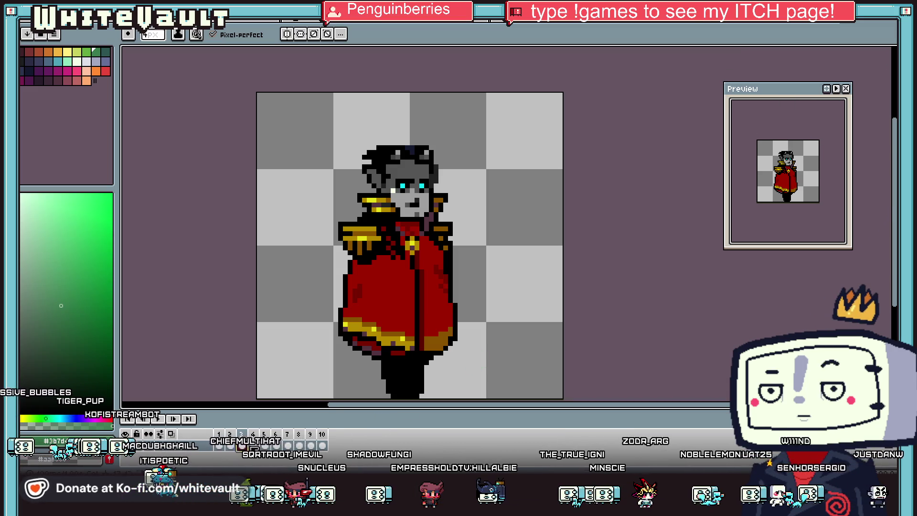
left_click(253, 446)
left_click(265, 445)
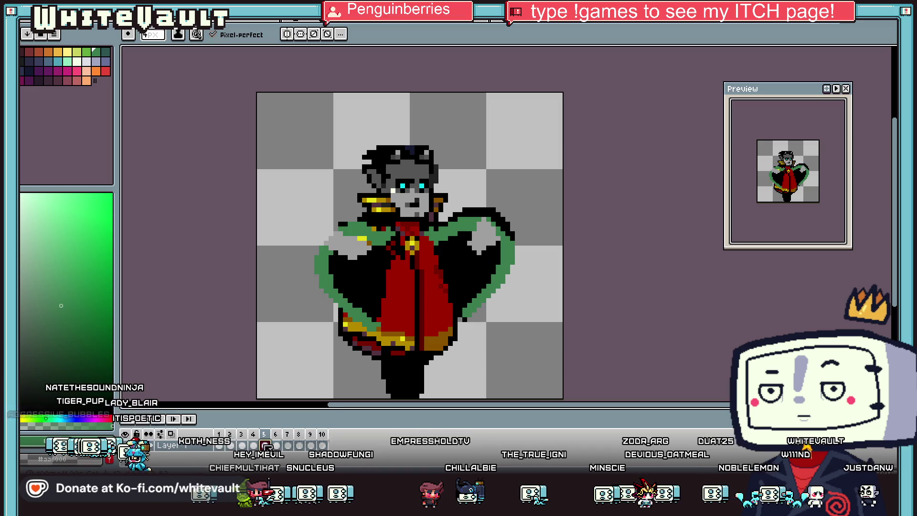
key("Left")
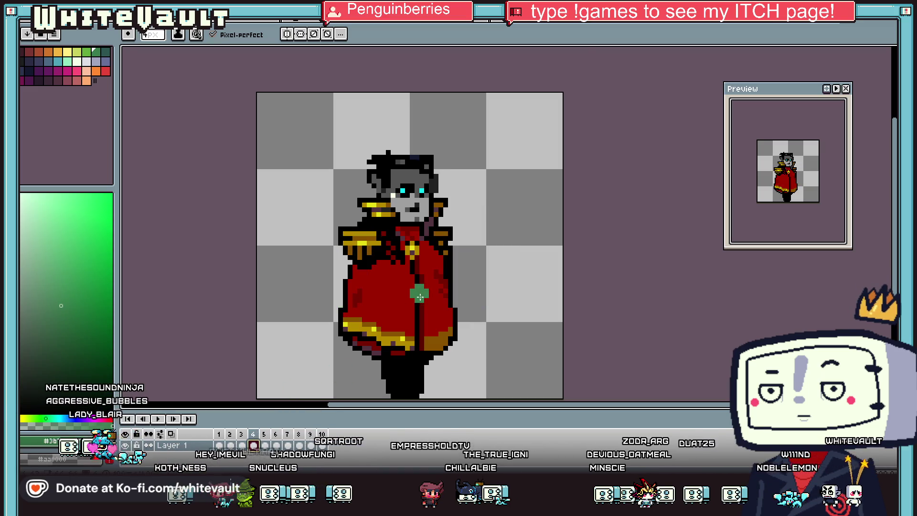
scroll(420, 293, "up", 1)
key("i")
left_click(422, 275)
- Paint a dark red stroke on frame 4's cape and outline frame 6's left cape edge in black
key("b")
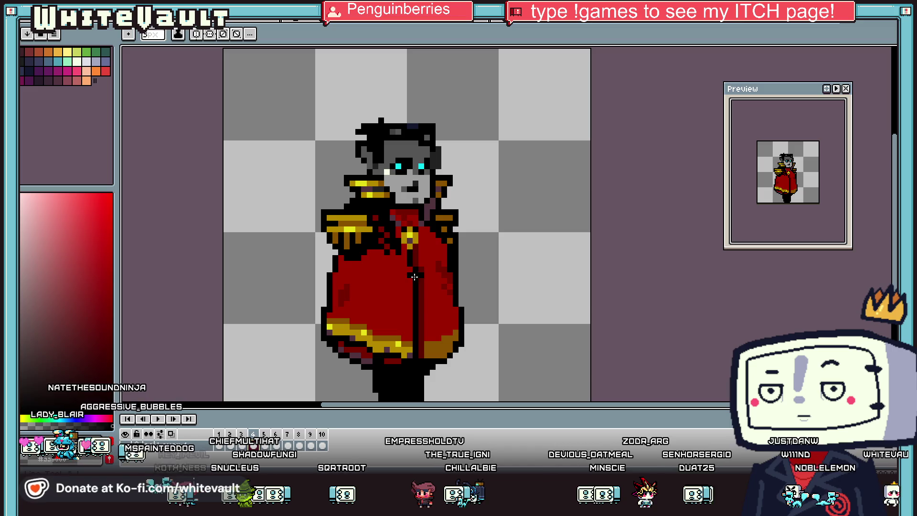
mouse_move(410, 267)
left_mouse_down()
mouse_move(426, 290)
mouse_move(427, 318)
mouse_move(406, 356)
left_mouse_up()
left_click(266, 445)
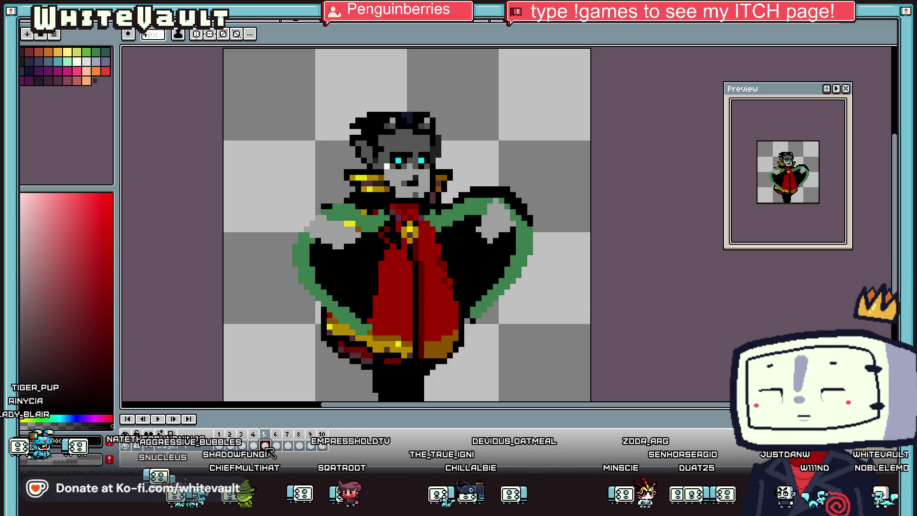
left_click(276, 445)
mouse_move(365, 239)
left_mouse_down()
mouse_move(351, 261)
mouse_move(308, 279)
mouse_move(354, 332)
mouse_move(405, 356)
mouse_move(403, 263)
mouse_move(337, 286)
mouse_move(379, 323)
mouse_move(382, 260)
mouse_move(363, 300)
left_mouse_up()
- Add black strokes along the cape's left side on frames 7 and 8
key("Right")
mouse_move(377, 254)
left_mouse_down()
mouse_move(340, 289)
mouse_move(351, 325)
mouse_move(400, 361)
mouse_move(408, 337)
mouse_move(403, 257)
mouse_move(356, 299)
mouse_move(377, 332)
mouse_move(386, 280)
left_mouse_up()
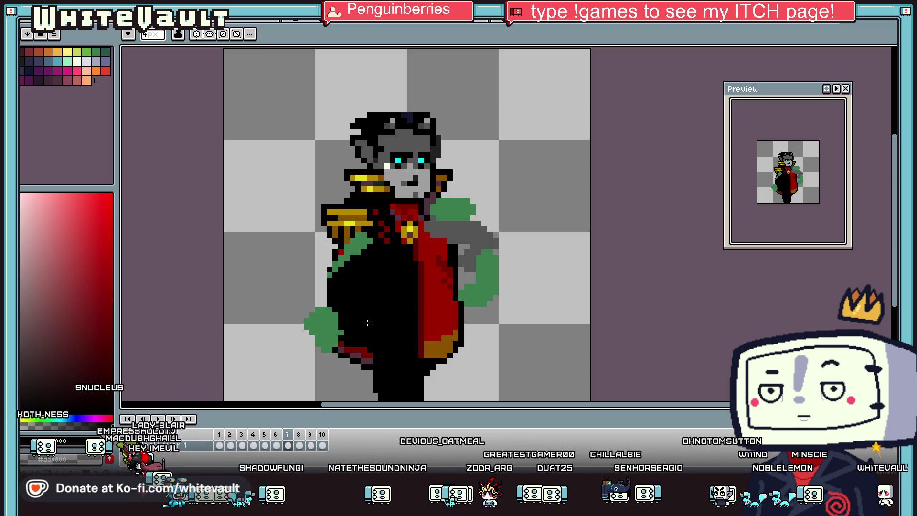
left_click(300, 446)
mouse_move(388, 239)
left_mouse_down()
mouse_move(365, 325)
mouse_move(387, 359)
mouse_move(403, 257)
left_mouse_up()
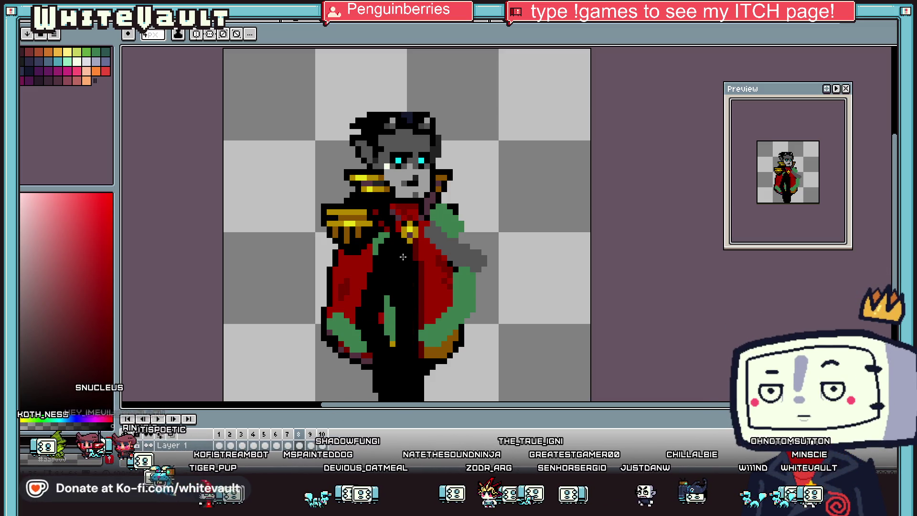
left_click_drag(386, 296, 392, 345)
- Zoom the Preview window and step through frames 9, 8, 1, 4 and 5
left_click(311, 446)
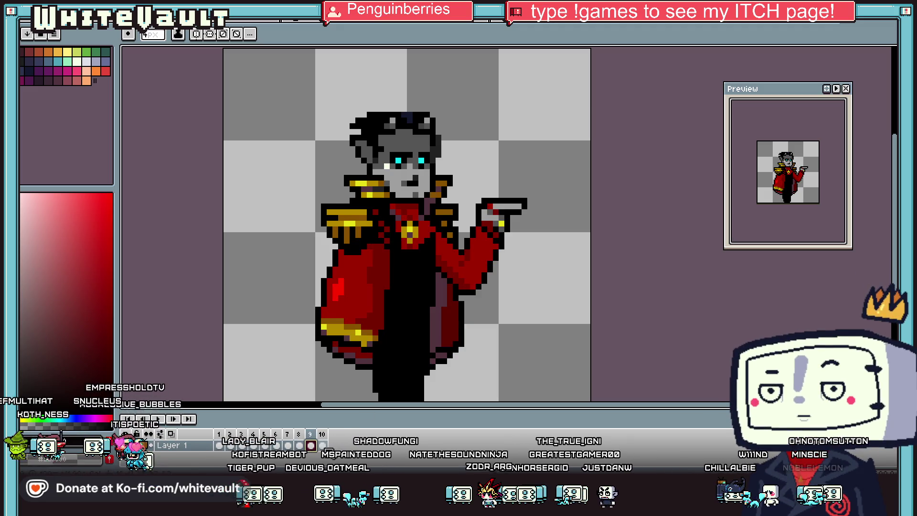
left_click(299, 445)
left_click(219, 445)
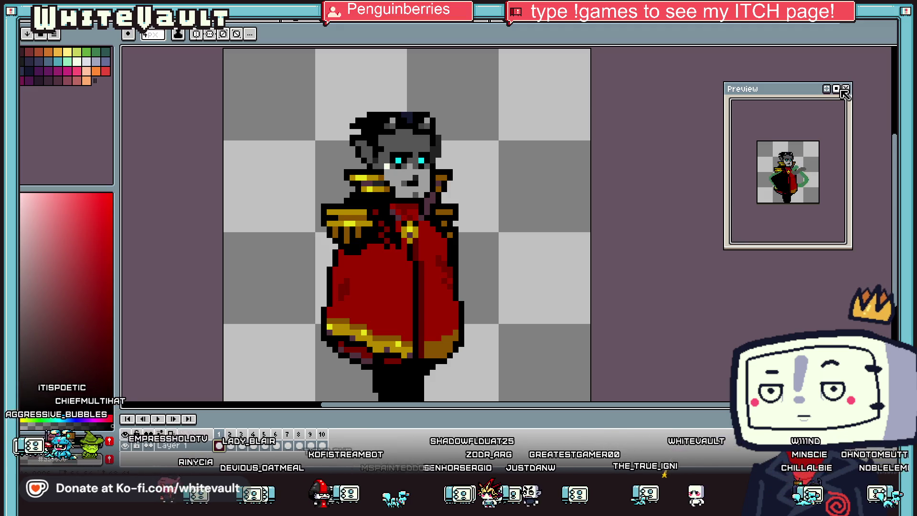
scroll(786, 205, "up", 3)
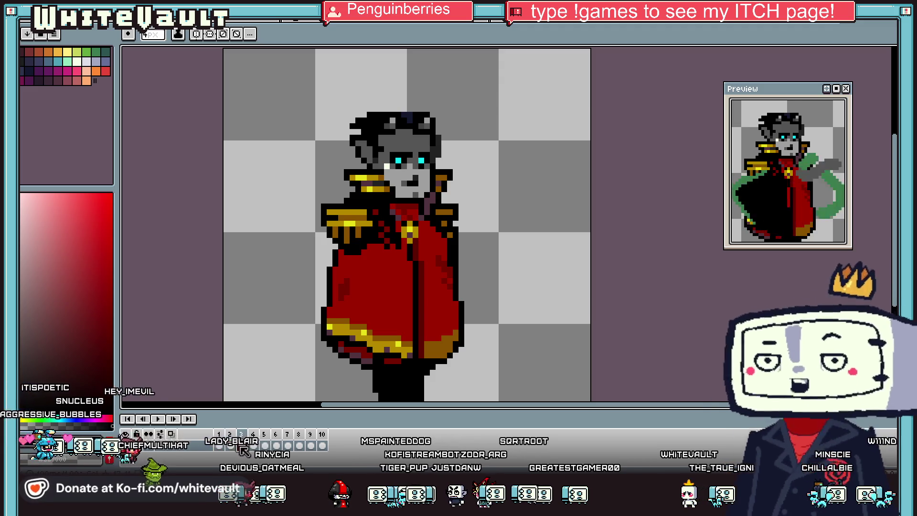
left_click(253, 445)
left_click(265, 445)
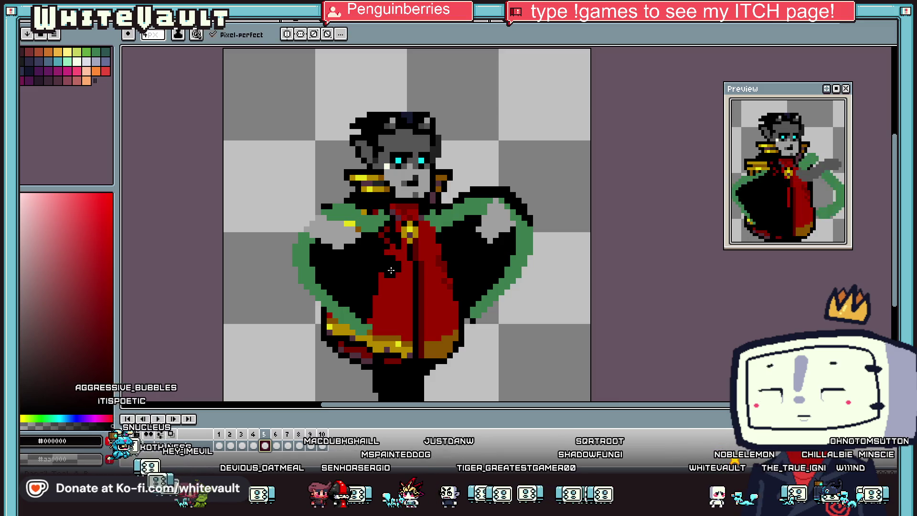
- Bucket-fill frame 5's red cape and gold hem with black, comparing against frame 4
key("g")
left_click(397, 296)
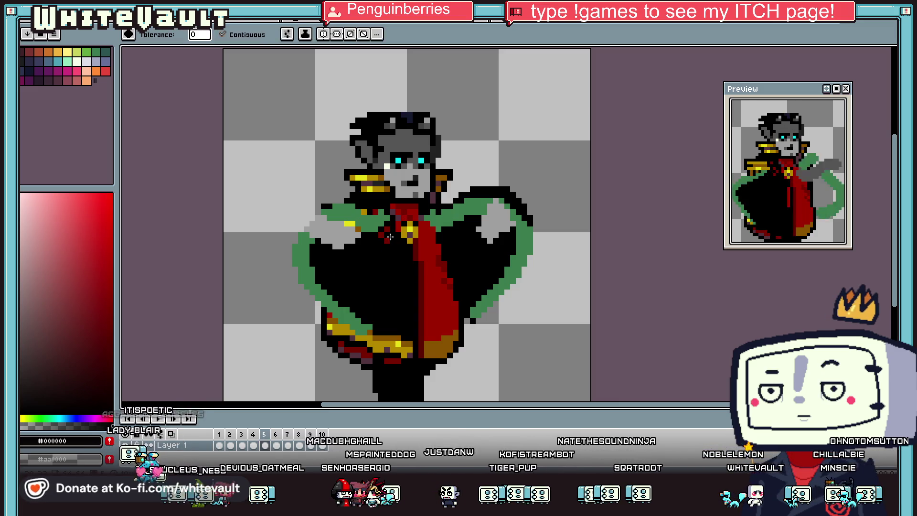
left_click(384, 338)
left_click(391, 342)
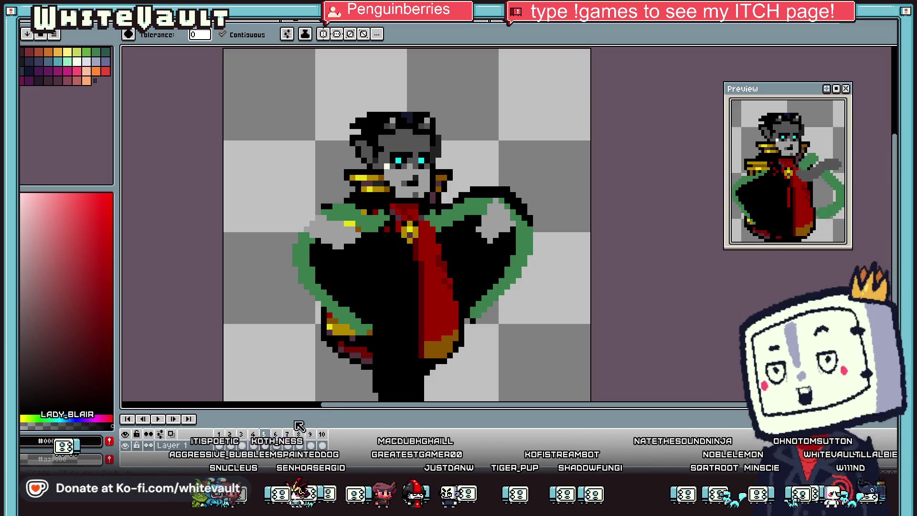
left_click(253, 446)
left_click(265, 446)
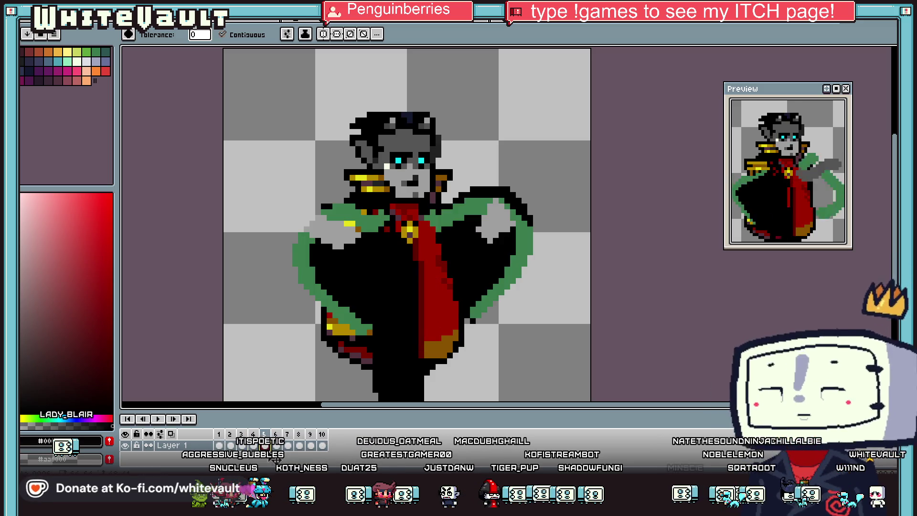
- On frame 7, pick the coat's red and paint it down the coat's left edge
left_click(277, 446)
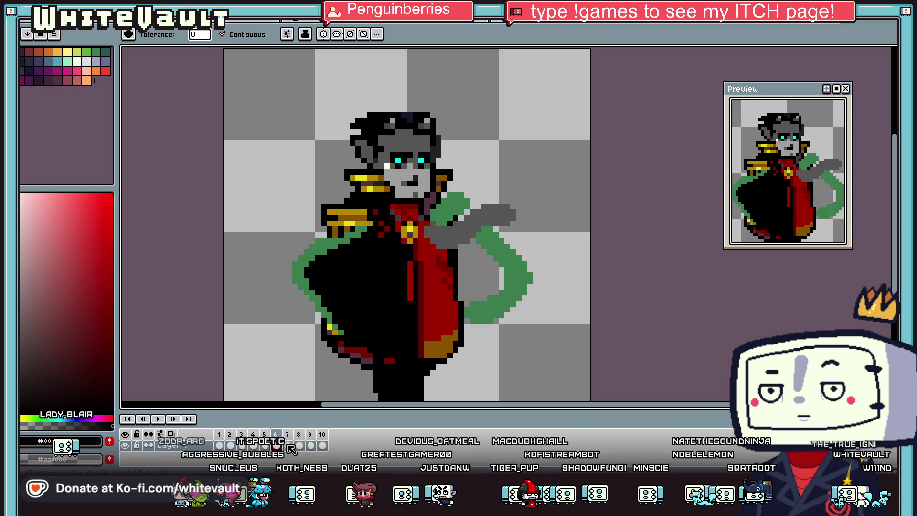
left_click(287, 445)
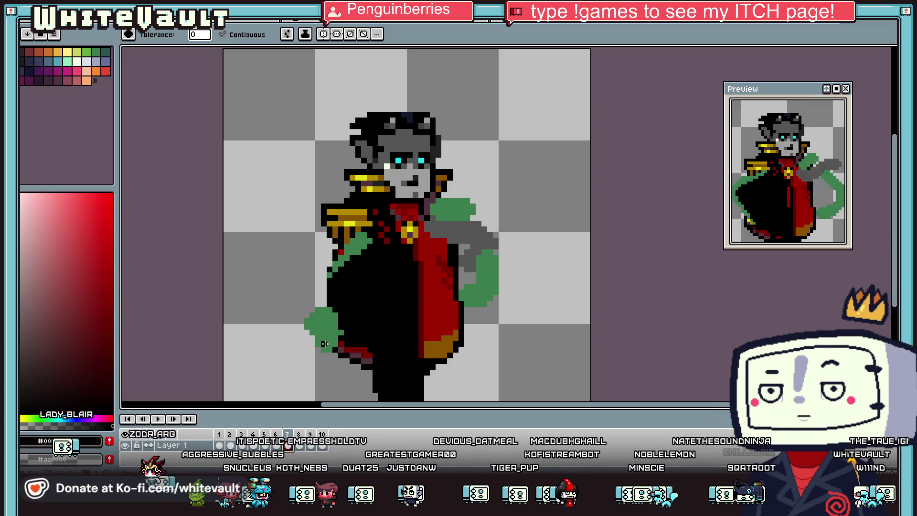
key("i")
left_click(386, 231)
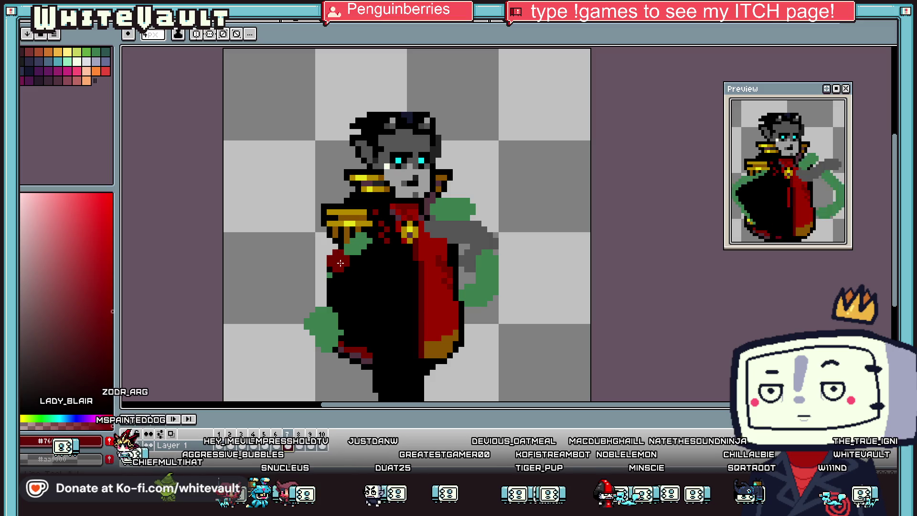
left_click(359, 241)
mouse_move(359, 245)
left_mouse_down()
mouse_move(320, 301)
mouse_move(329, 272)
mouse_move(315, 316)
mouse_move(356, 356)
left_mouse_up()
left_click(299, 445)
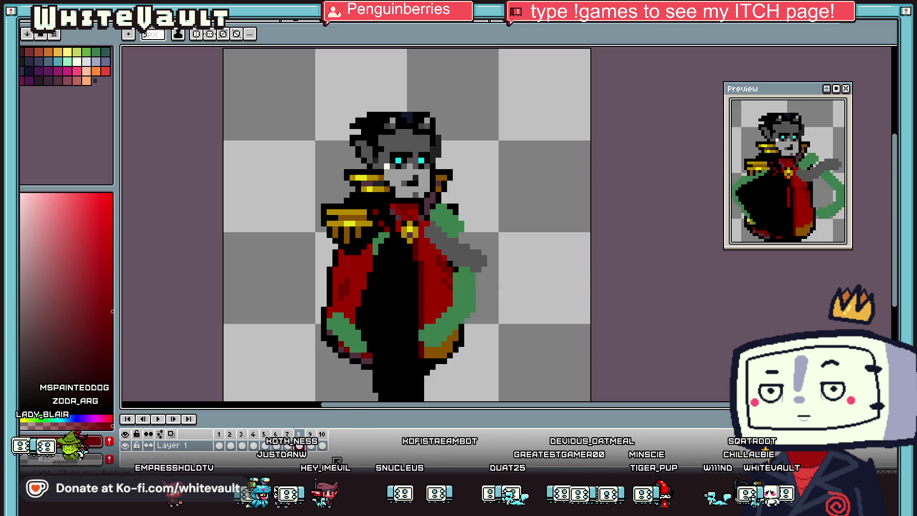
left_click(311, 446)
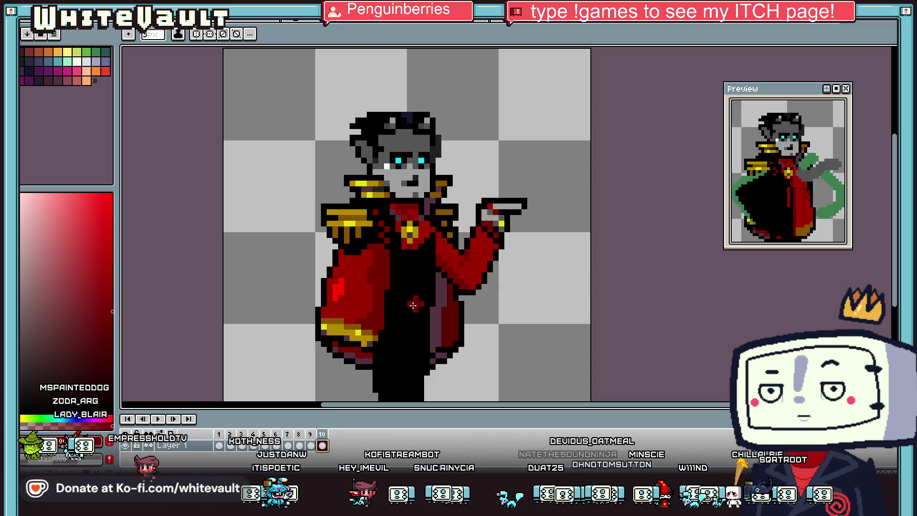
- Add an 11th frame with Alt+N and return to frame 9's pointing pose
key("alt+n")
key("w")
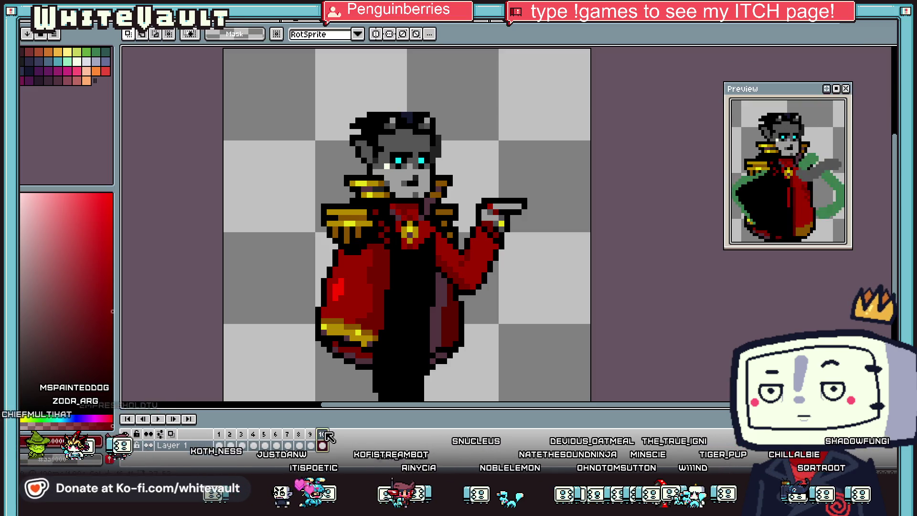
left_click(302, 445)
left_click(310, 446)
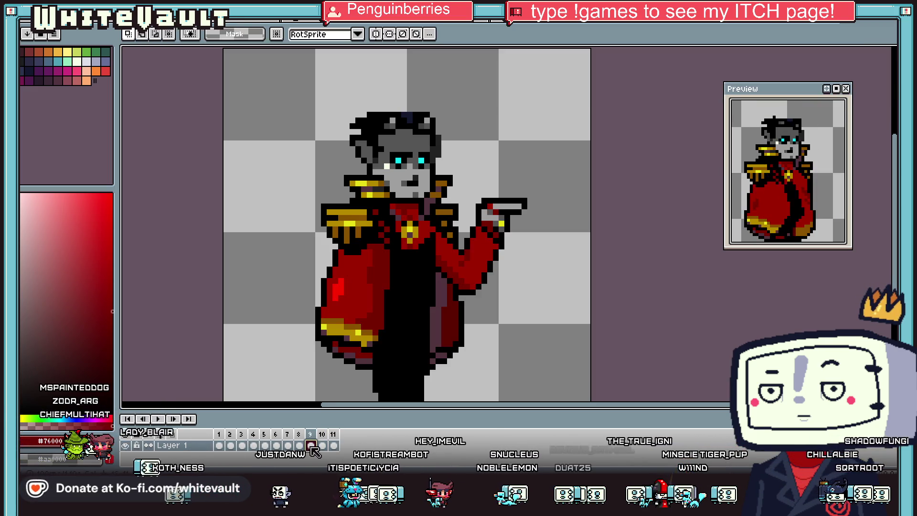
- Try marquee-selecting the lower coat and hem on frame 9, then enlarge the preview
left_click_drag(305, 292, 399, 358)
key("Escape")
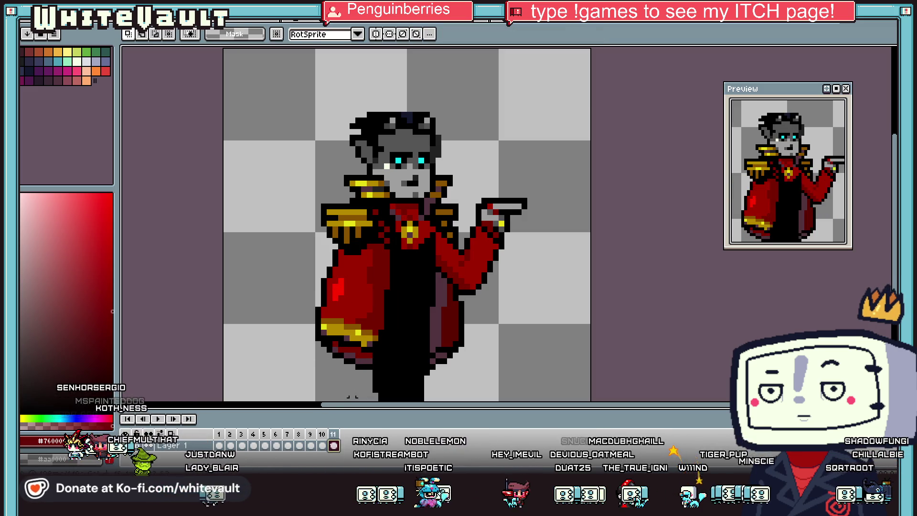
left_click_drag(308, 323, 401, 374)
left_click(610, 304)
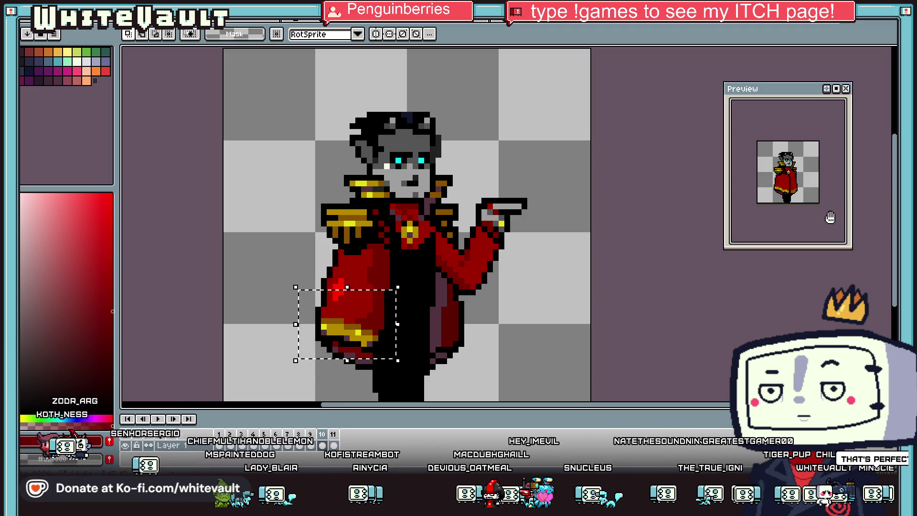
scroll(793, 199, "up", 3)
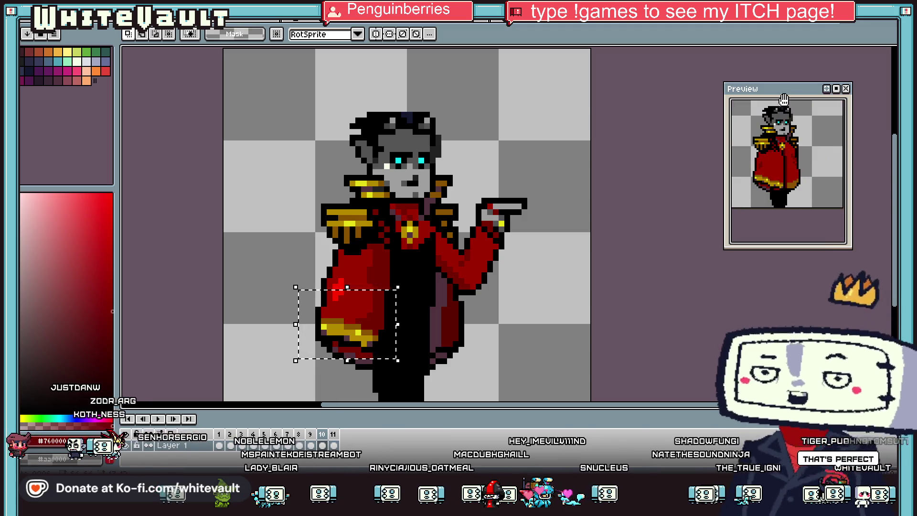